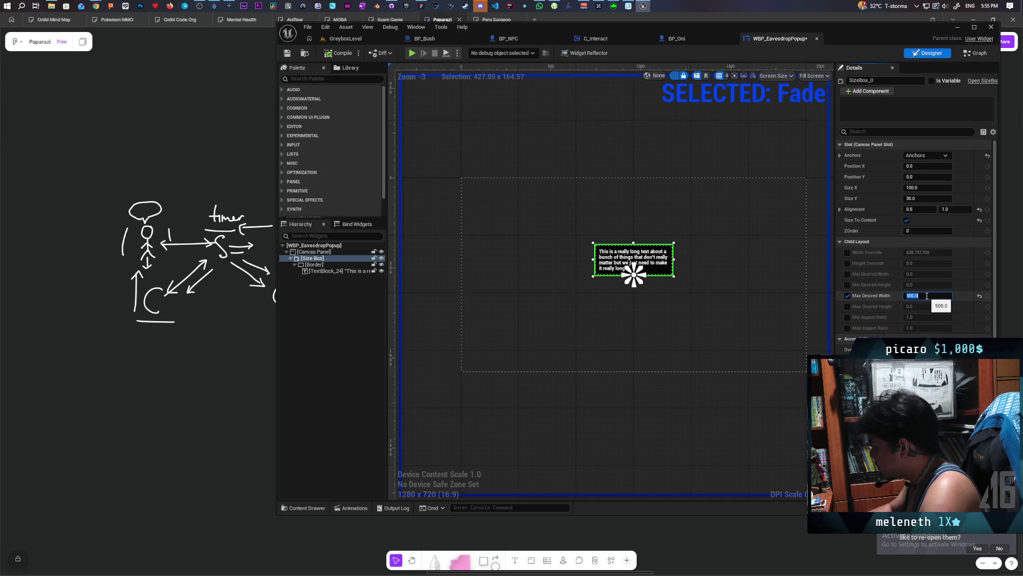
pyautogui.write('640')
# - Apply the 640 Max Desired Width, recompile the Eavesdrop popup, and play GreyboxLevel
pyautogui.press('Return')
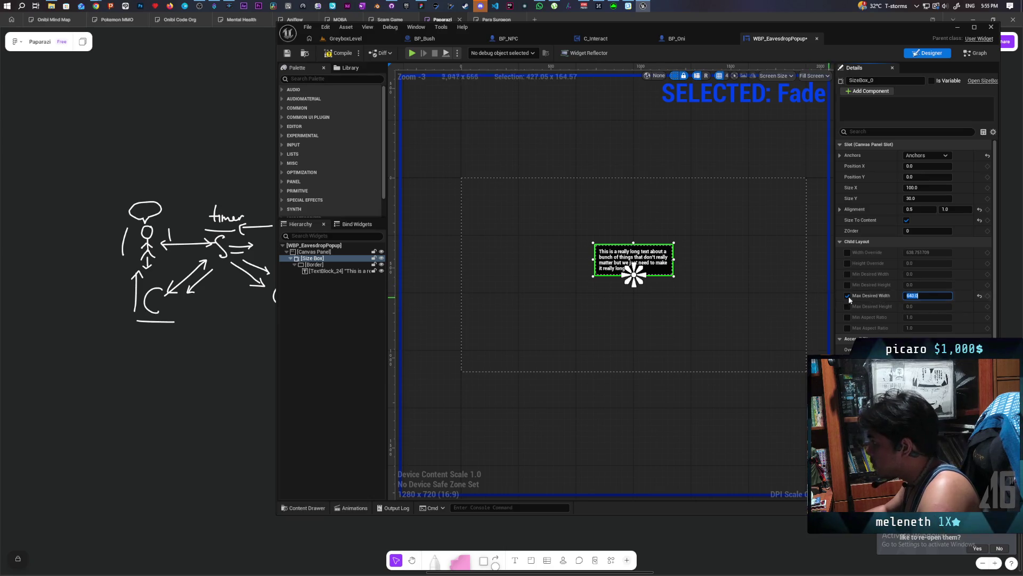
pyautogui.click(731, 267)
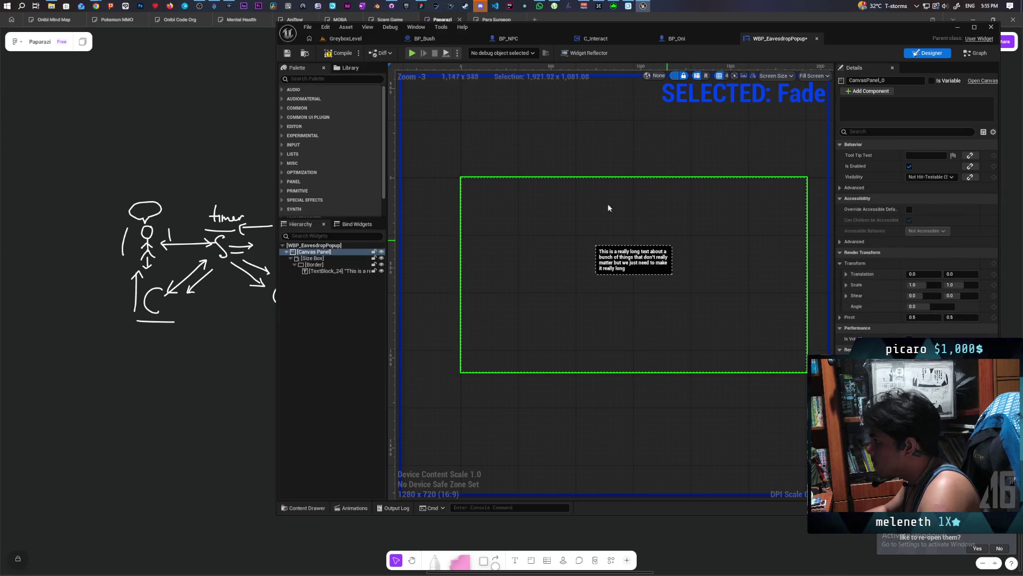
pyautogui.click(341, 54)
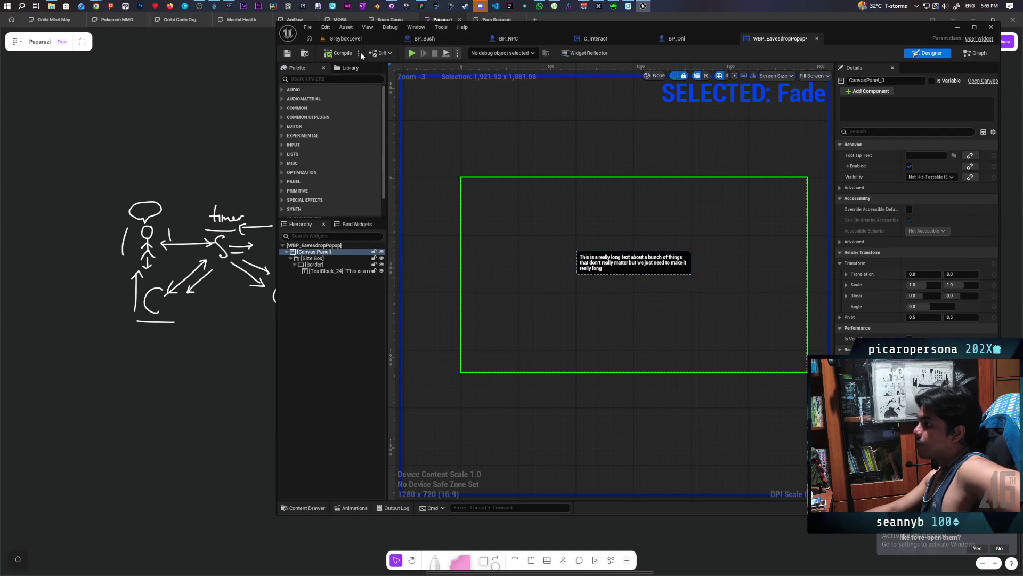
pyautogui.click(349, 40)
pyautogui.click(476, 54)
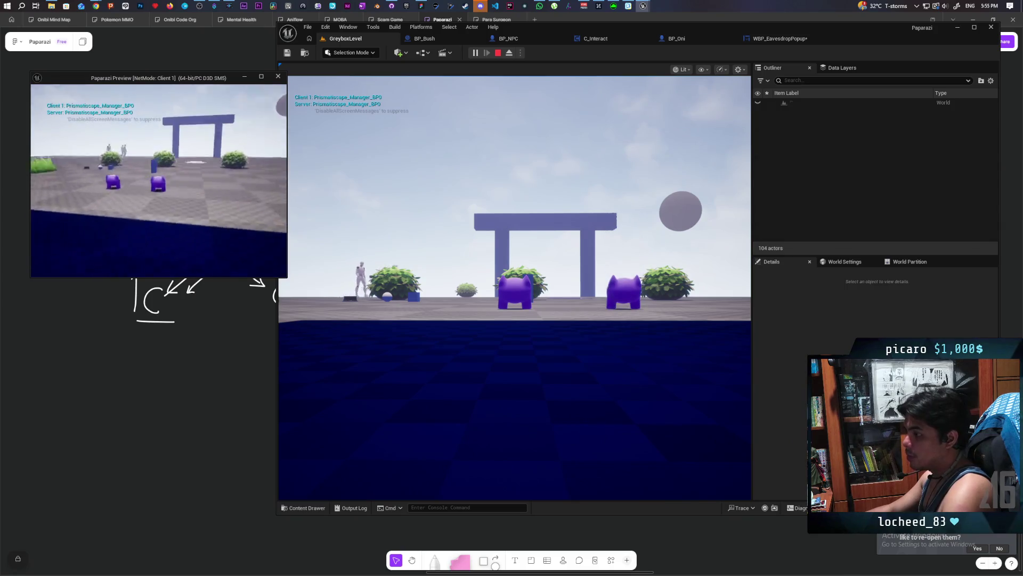
# - Walk the player up to the NPCs to trigger the popup, then stop Play-in-Editor
pyautogui.press('w')
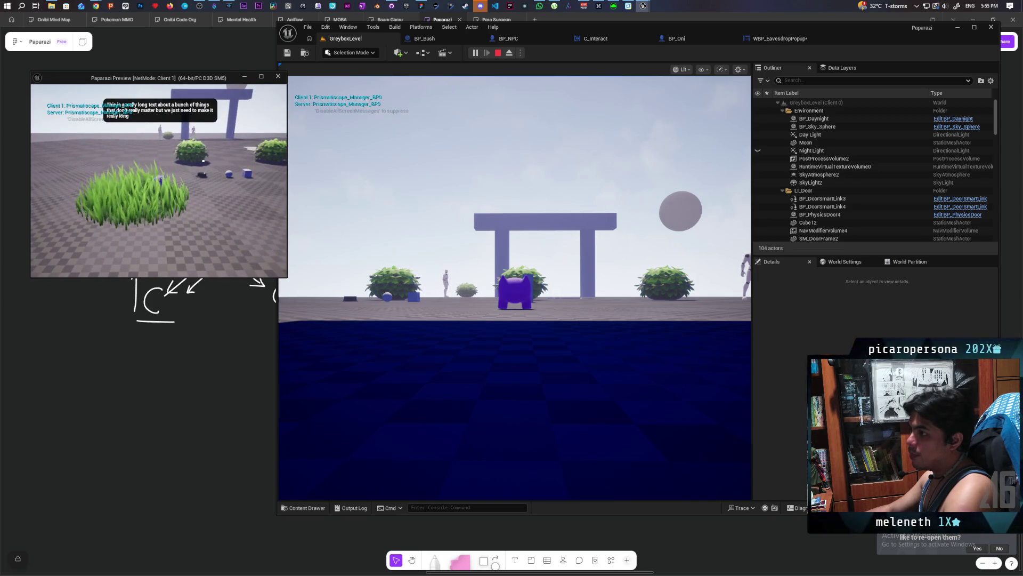
pyautogui.press('Escape')
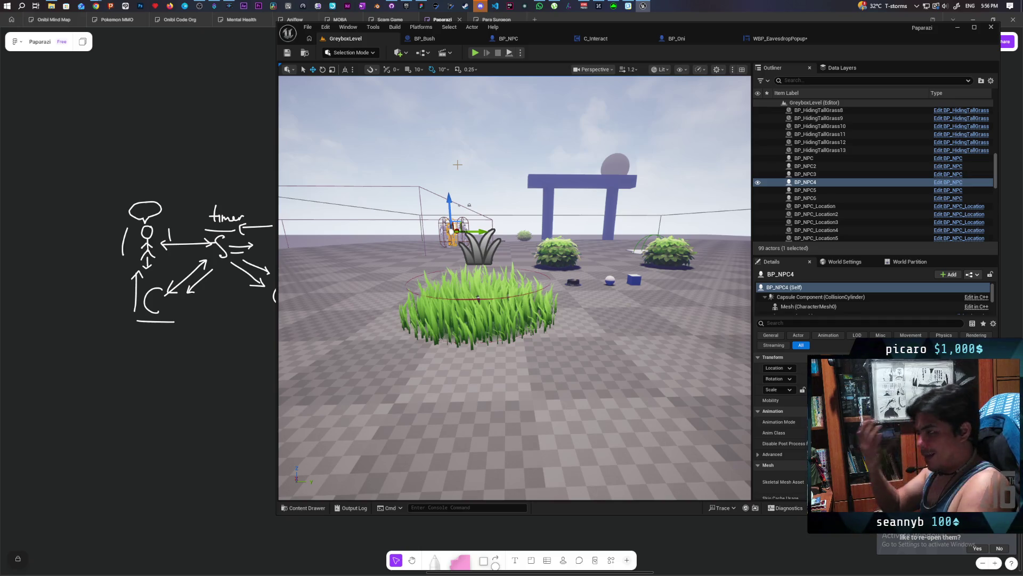
# - Launch the Onibi project from the Epic Games Launcher's My Projects library
pyautogui.click(404, 7)
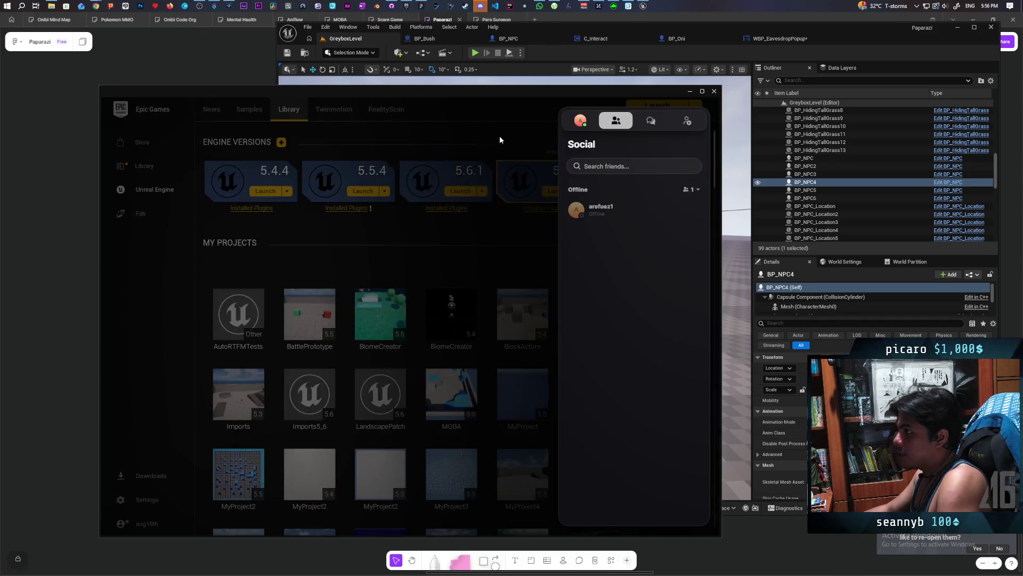
pyautogui.scroll(-3, 433, 269)
pyautogui.scroll(-3, 434, 274)
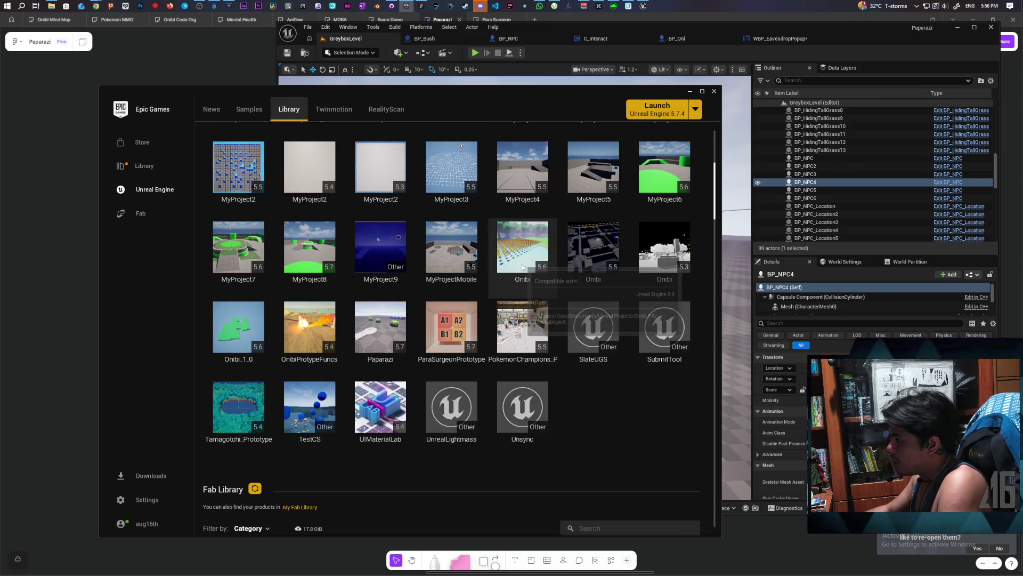
pyautogui.doubleClick(522, 264)
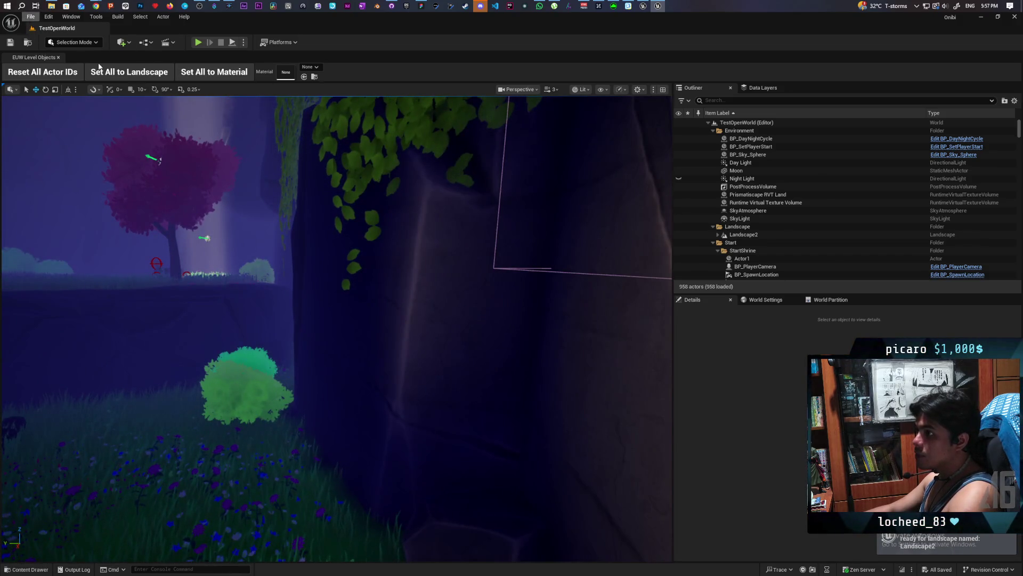
# - Load TestLevel from File > Favorite Levels and start playing it
pyautogui.click(27, 20)
pyautogui.moveTo(106, 64)
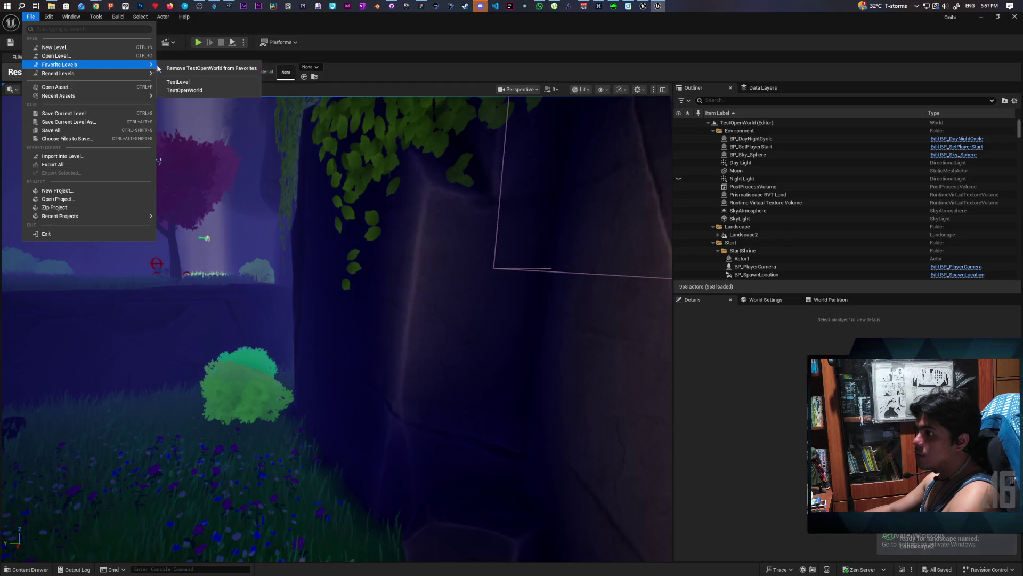
pyautogui.click(204, 84)
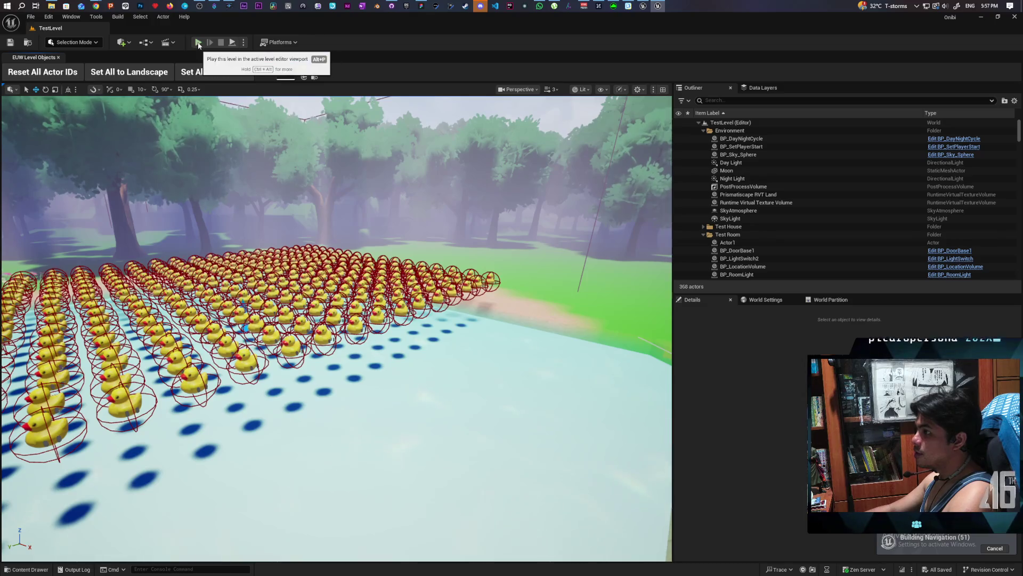
pyautogui.click(198, 43)
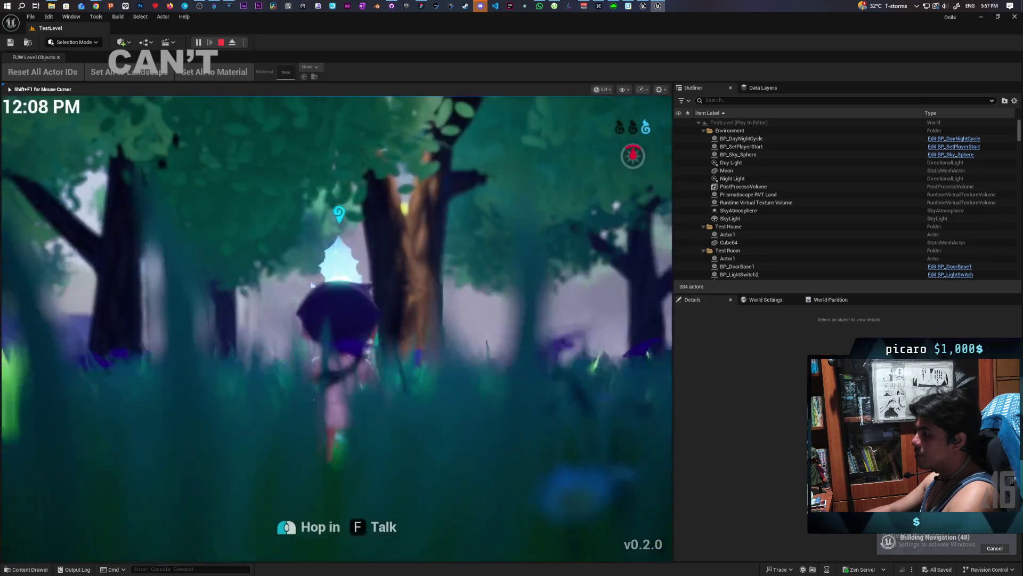
# - Walk the character through the forest and tall grass to the glowing wisp
pyautogui.press('w')
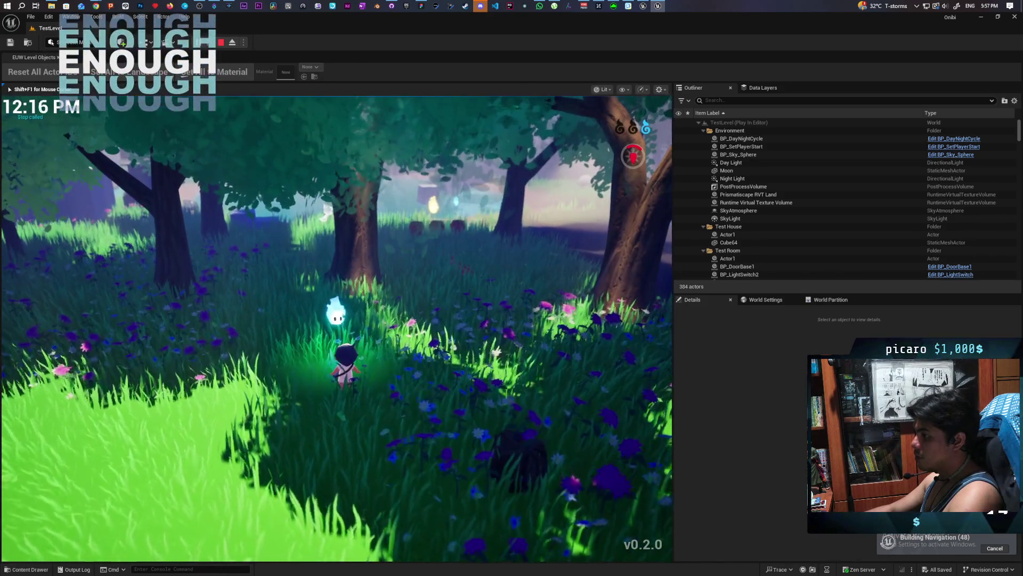
pyautogui.press('d')
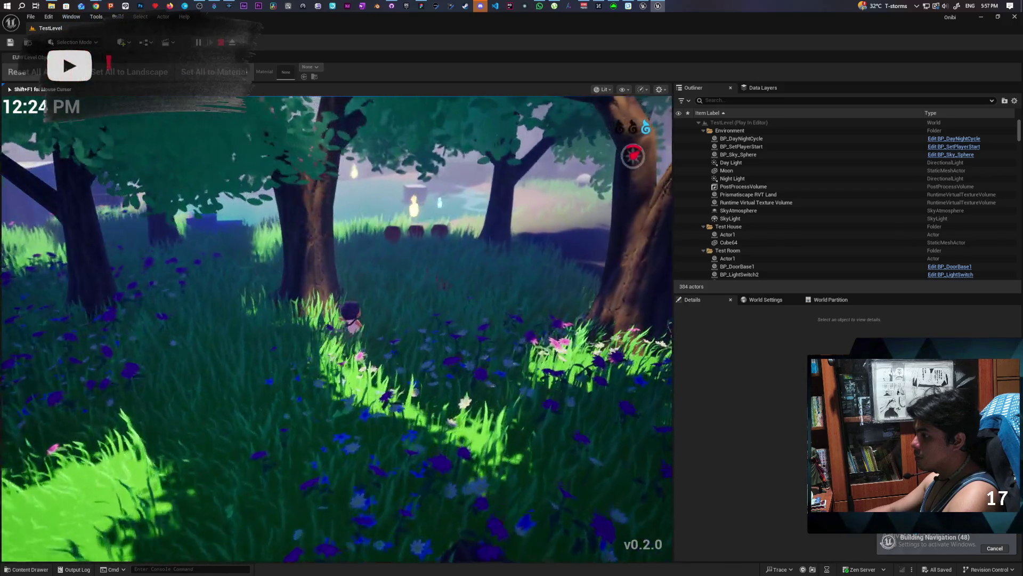
pyautogui.press('s')
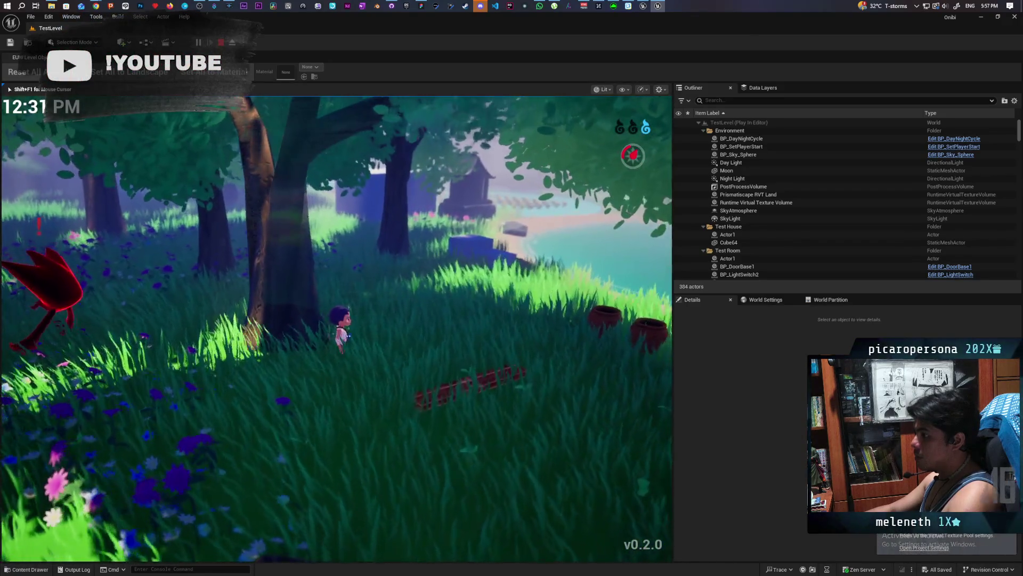
pyautogui.press('w')
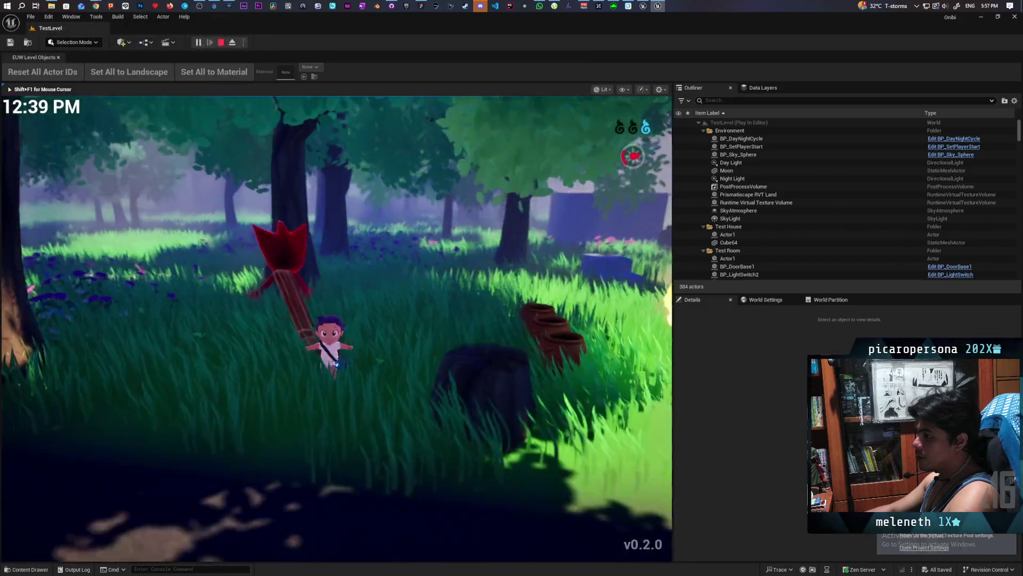
pyautogui.press('w')
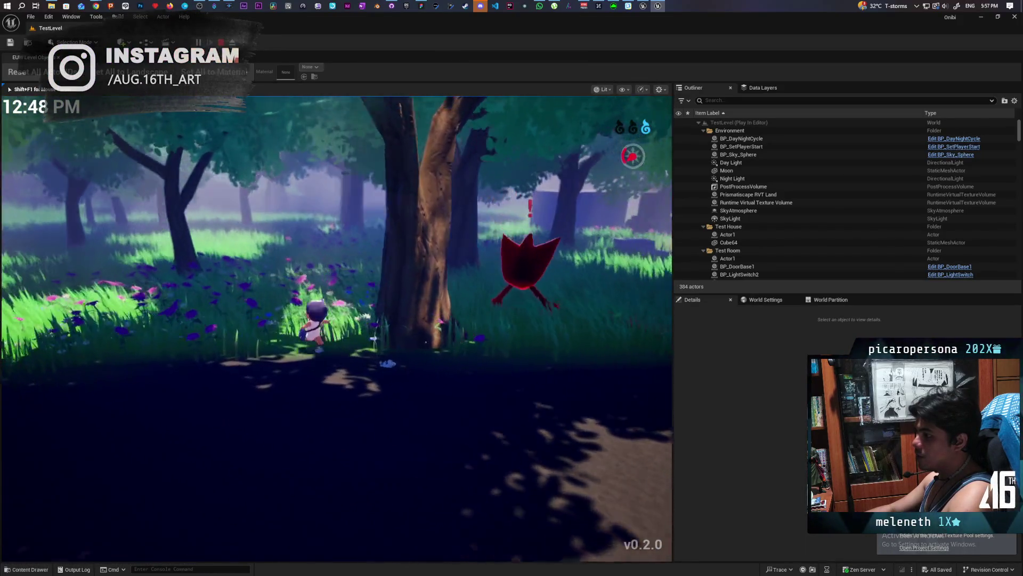
pyautogui.press('w')
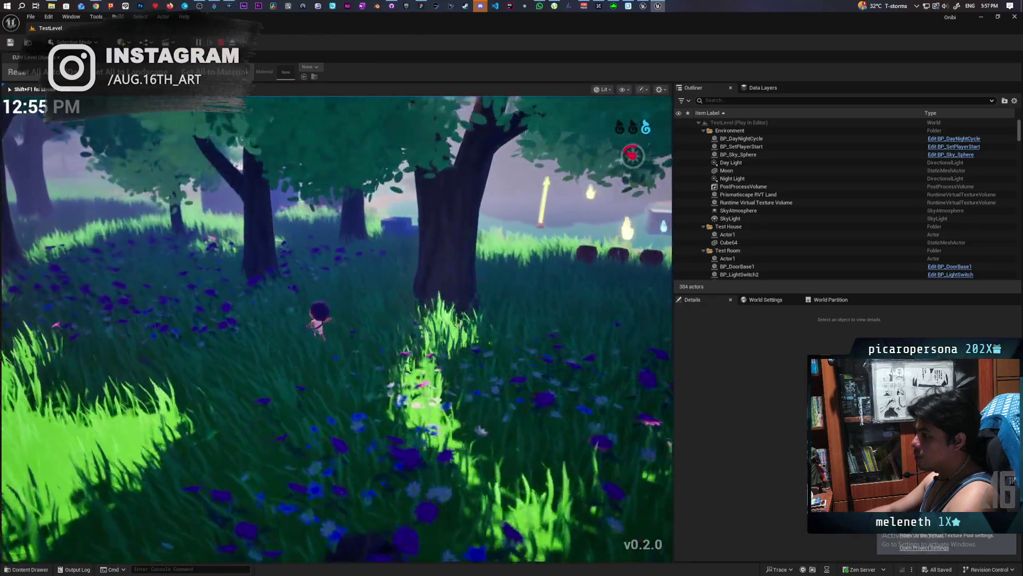
pyautogui.press('s')
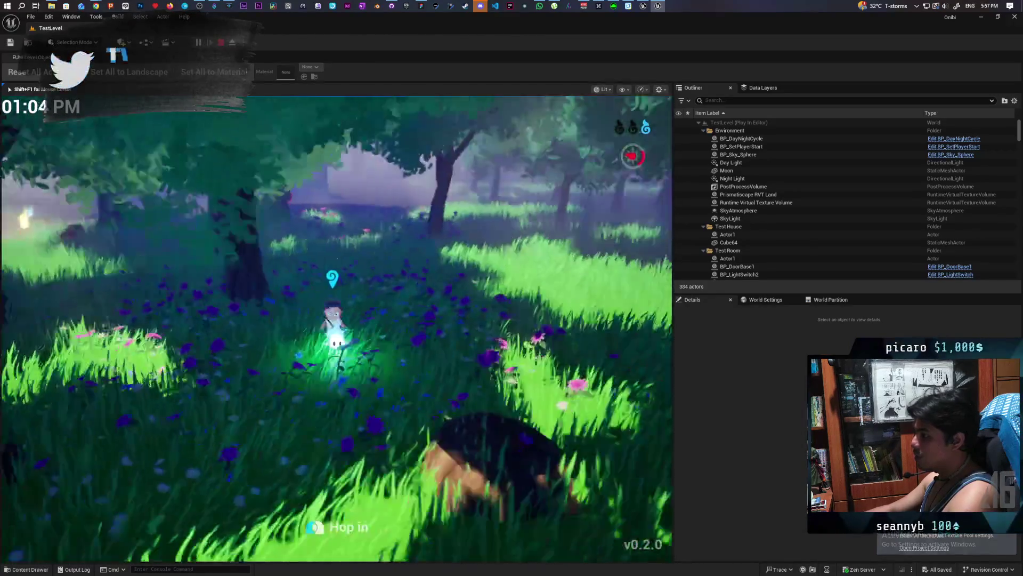
pyautogui.press('a')
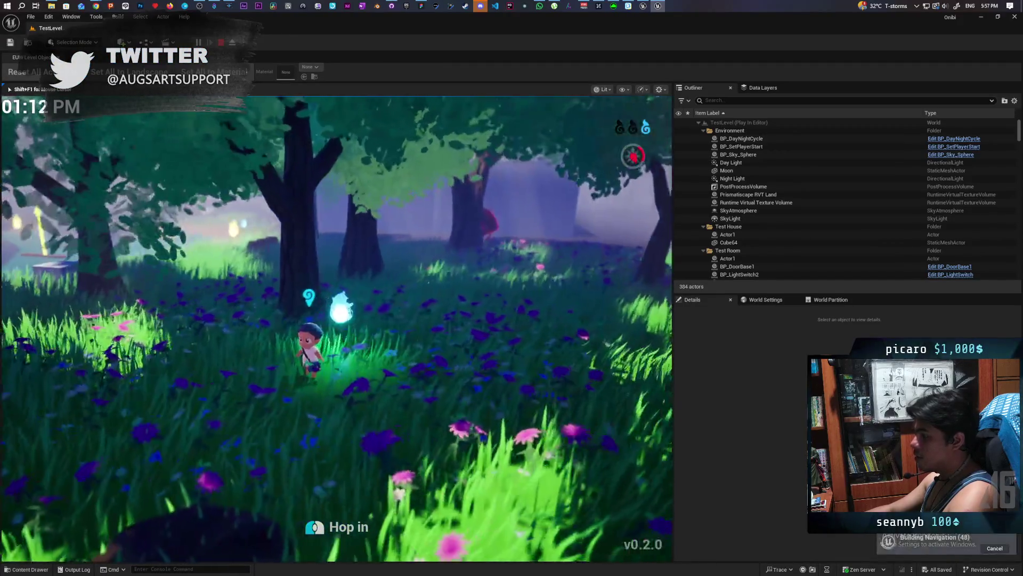
pyautogui.press('a')
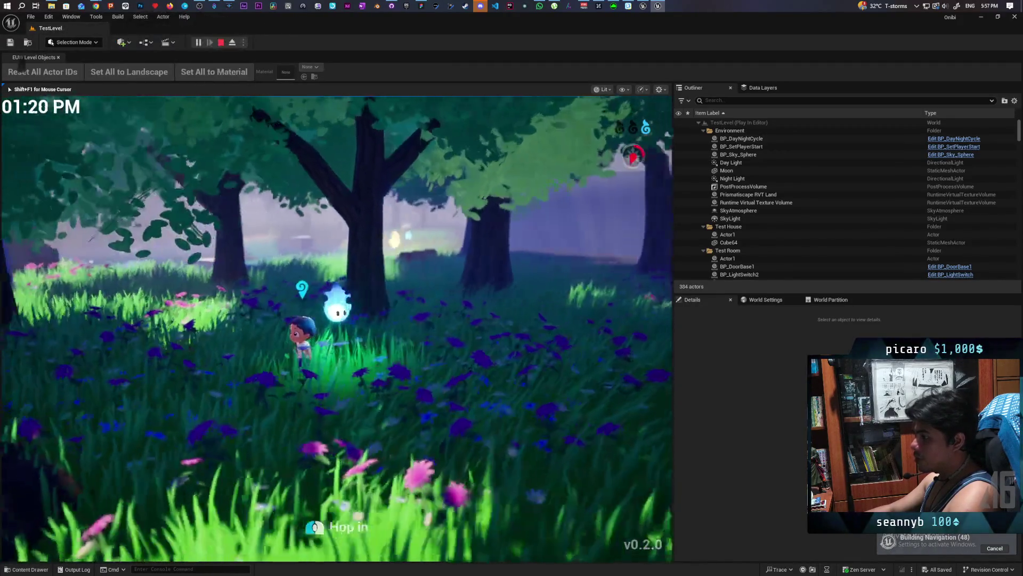
pyautogui.press('a')
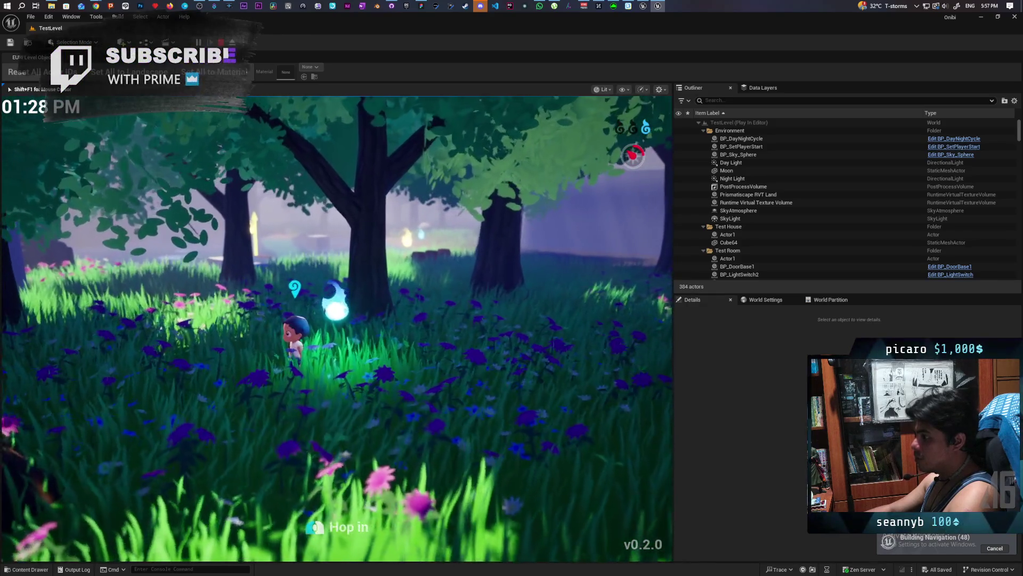
pyautogui.press('a')
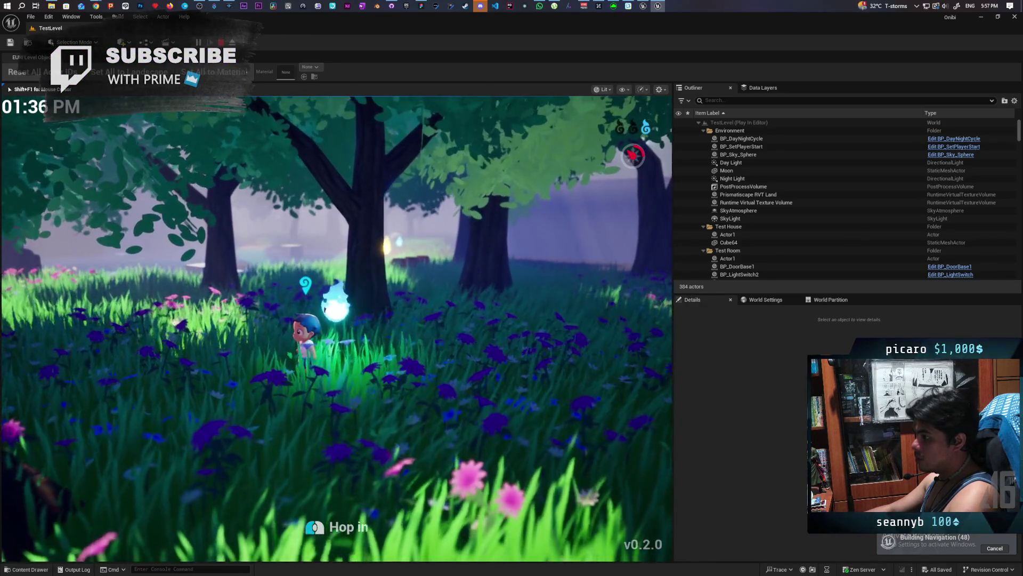
pyautogui.hotkey('shift', 'F1')
pyautogui.press('a')
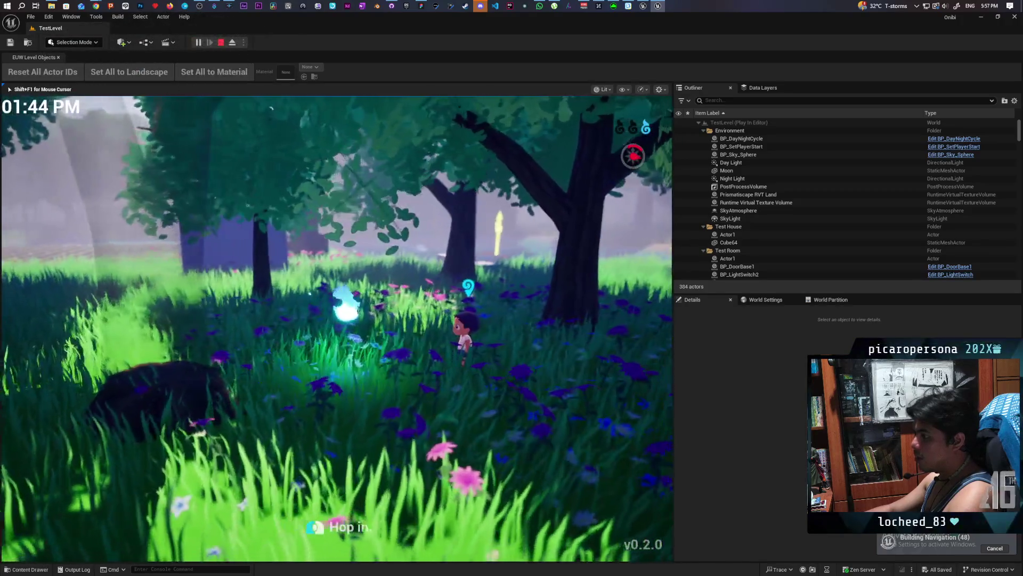
pyautogui.press('a')
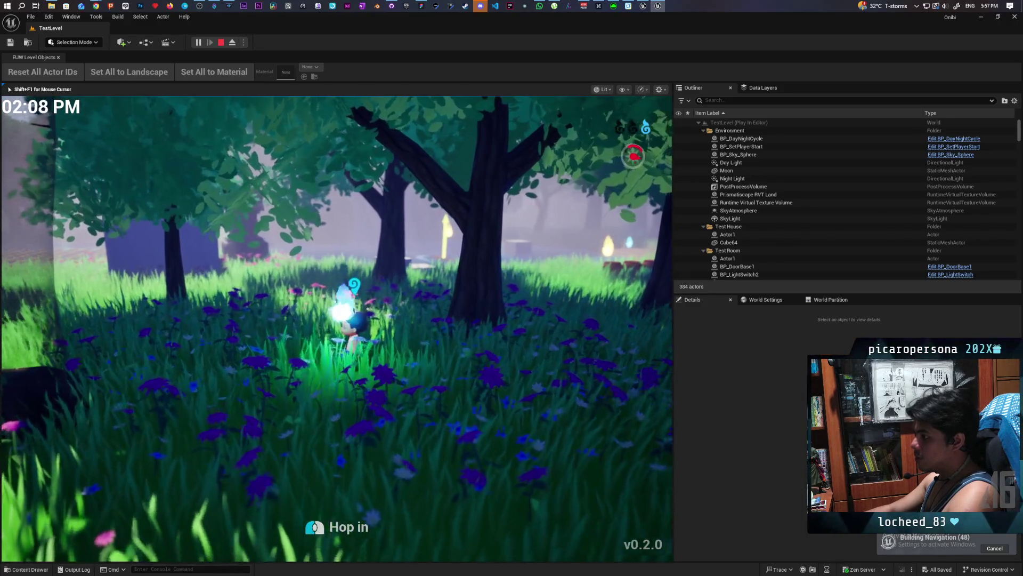
pyautogui.press('a')
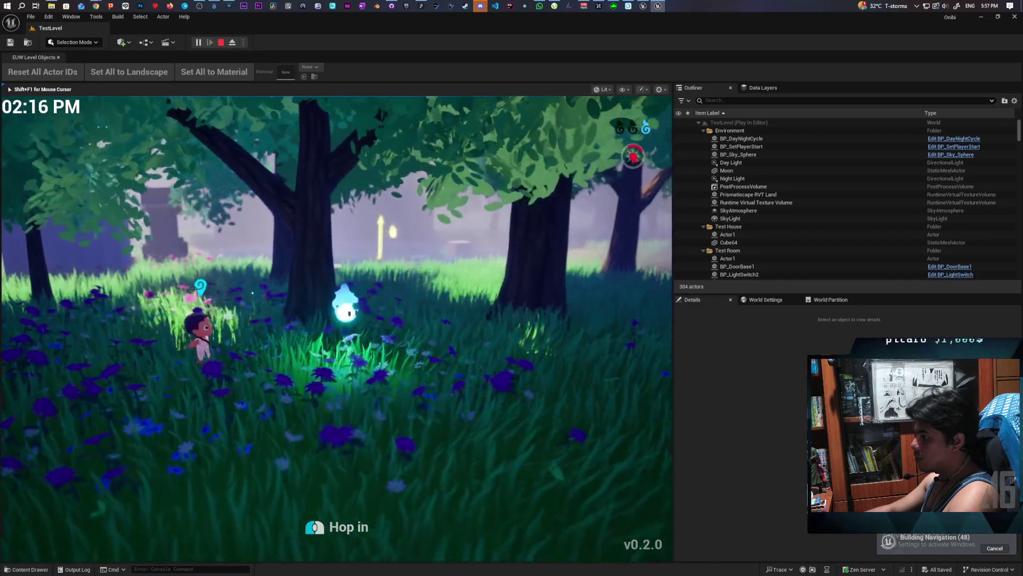
pyautogui.press('w')
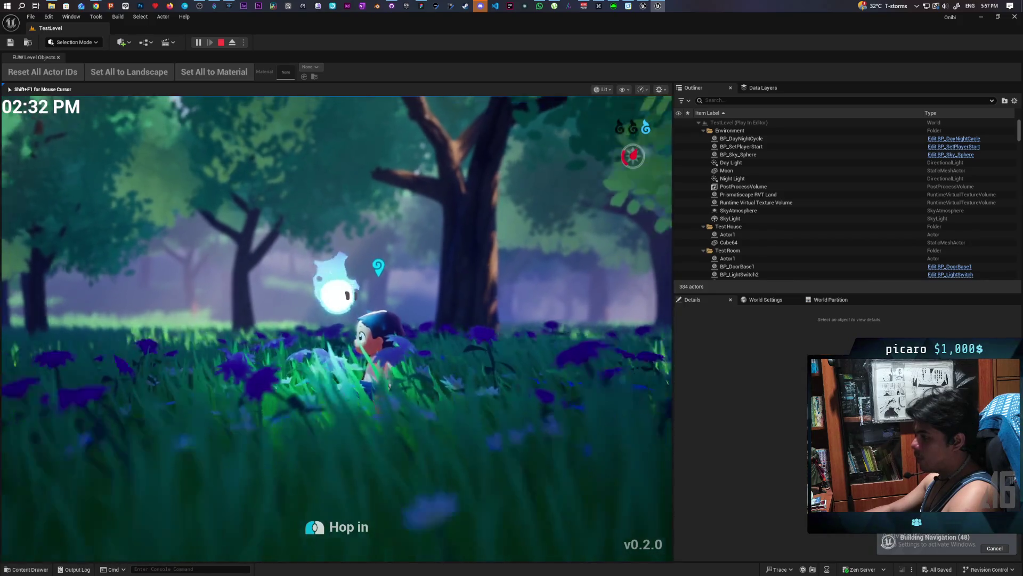
pyautogui.press('s')
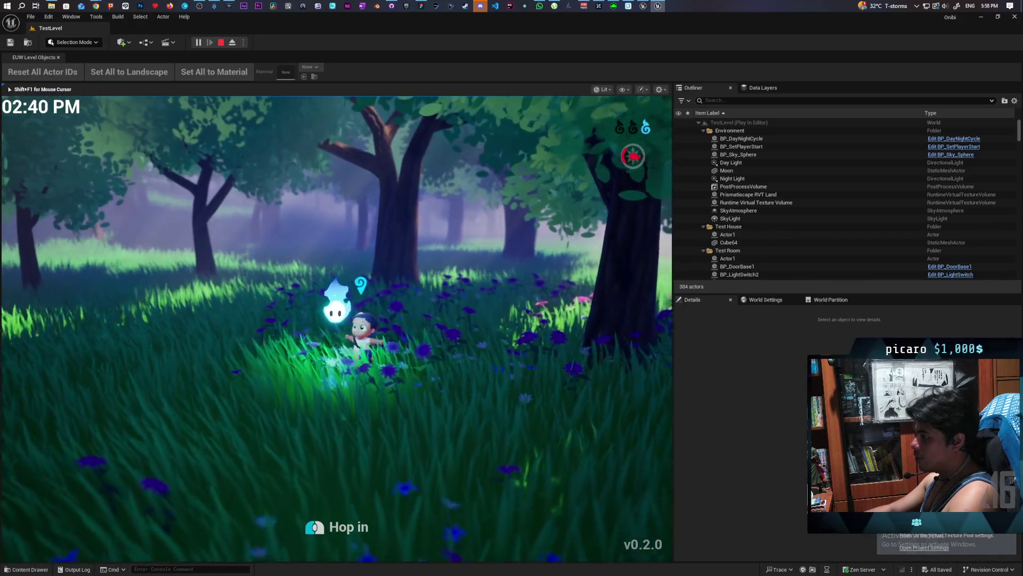
pyautogui.press('w')
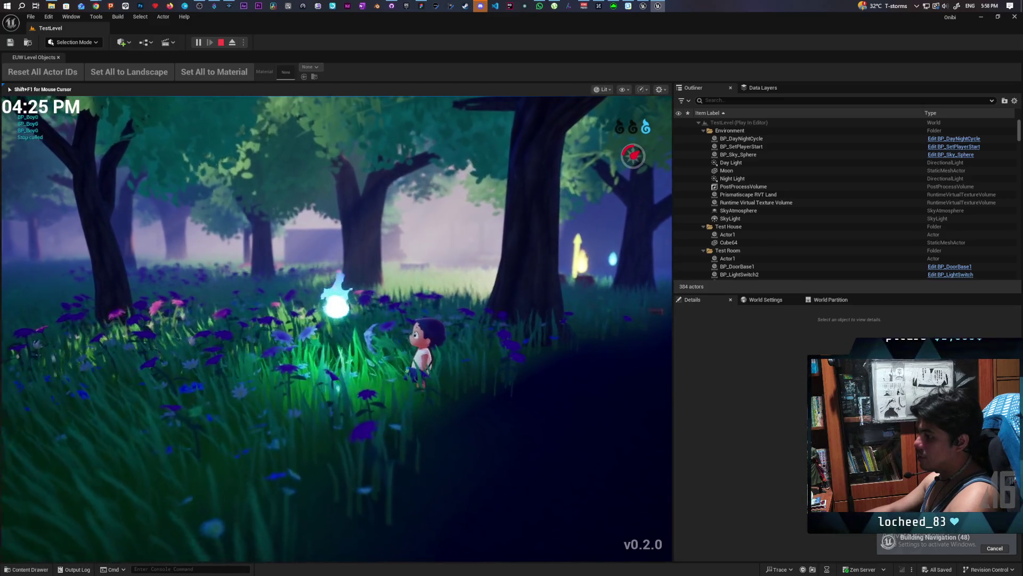
# - Talk to the wisp, advance past its dialogue line, and stop the play session
pyautogui.press('f')
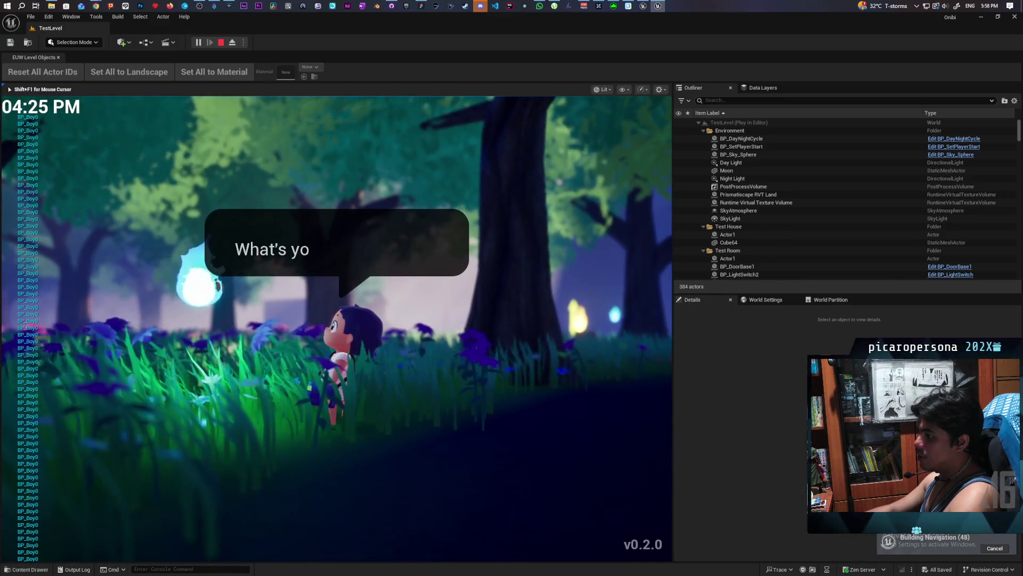
pyautogui.press('f')
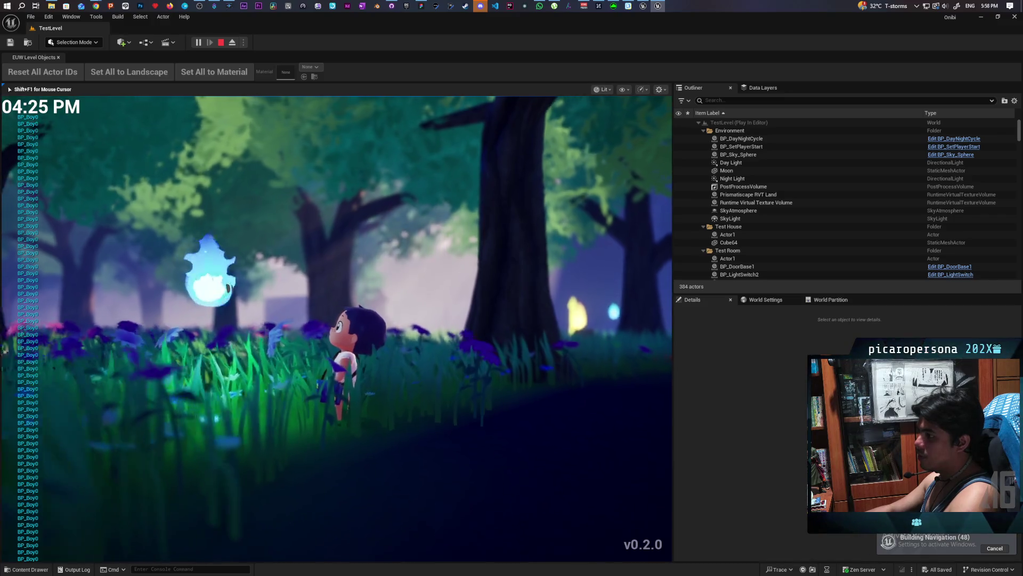
pyautogui.press('Escape')
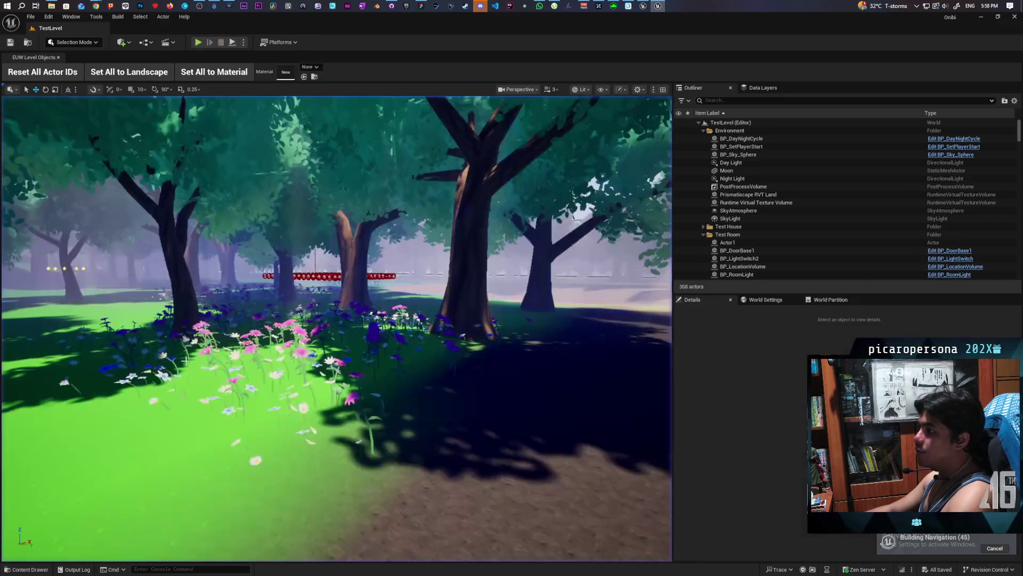
# - Browse the Content Drawer to Core > Pop_Dialogue > UI and open WBP_SpeechBubble
pyautogui.click(34, 571)
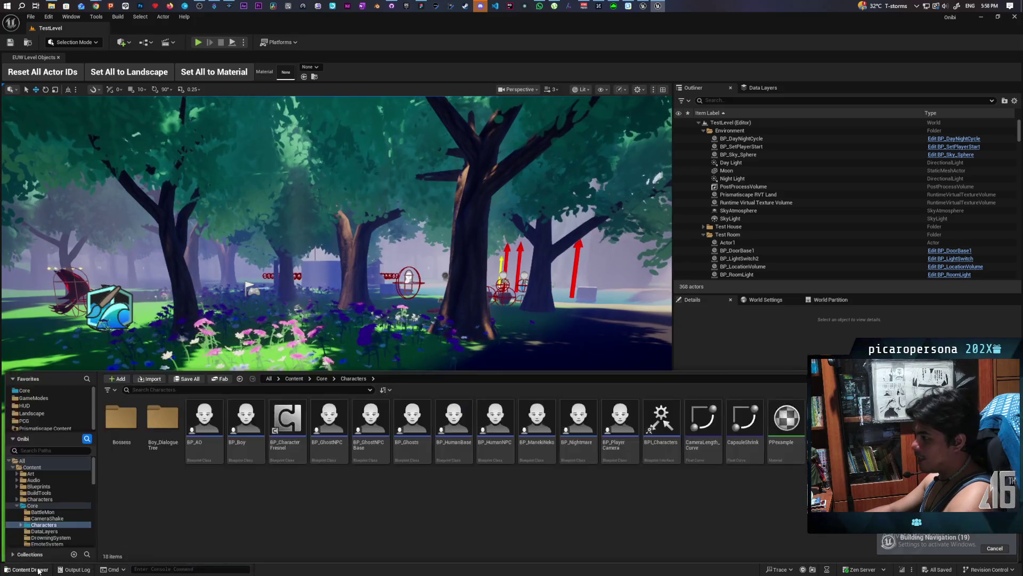
pyautogui.click(321, 379)
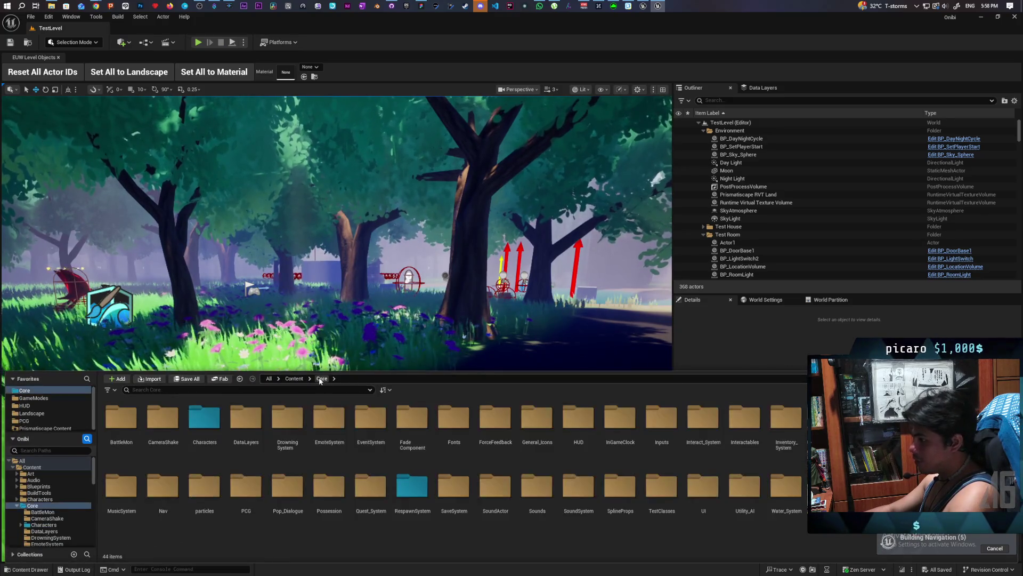
pyautogui.doubleClick(288, 486)
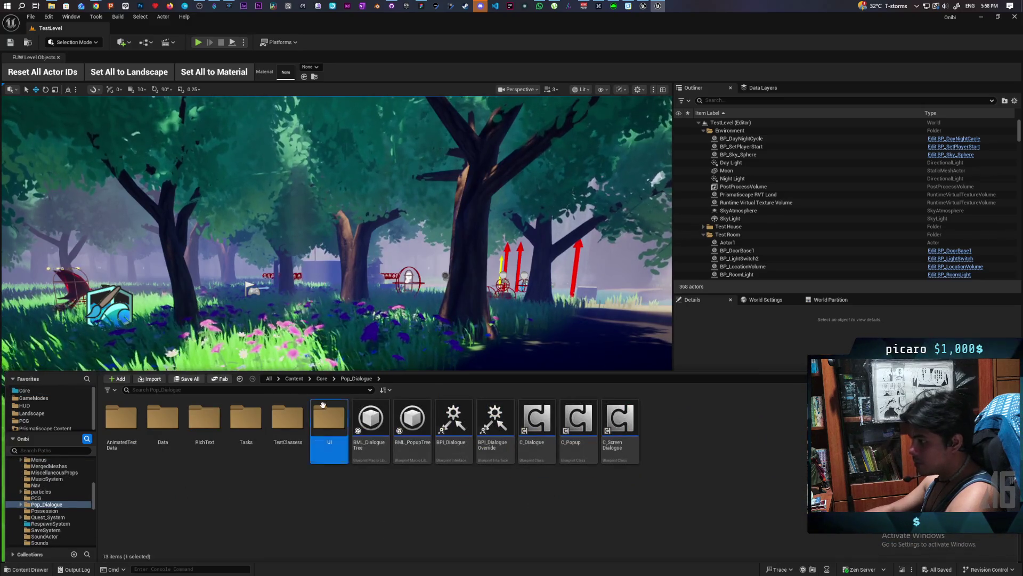
pyautogui.doubleClick(314, 442)
pyautogui.doubleClick(414, 421)
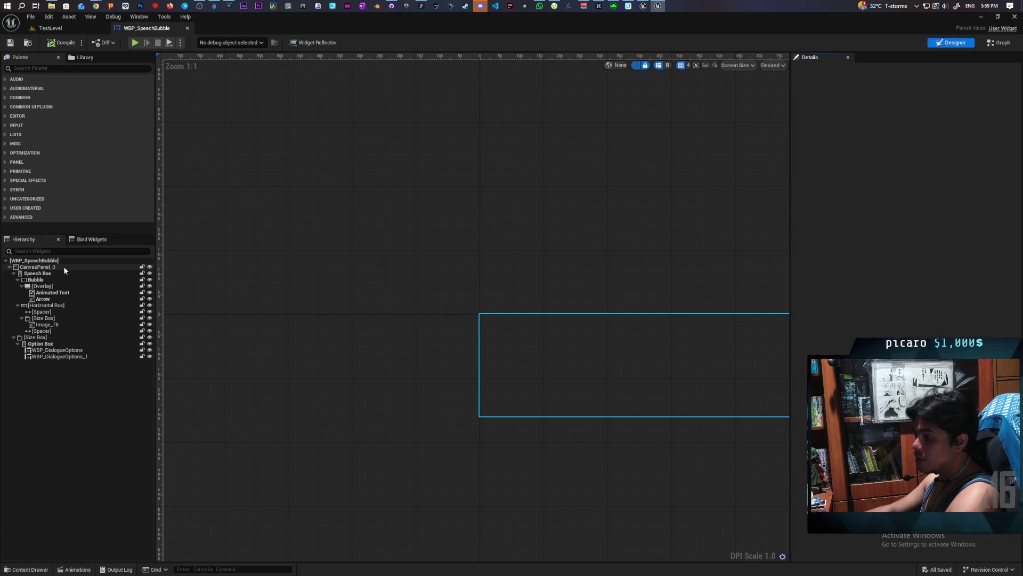
# - Tick Show? on the WBP_SpeechBubble root and compile to render the bubble preview
pyautogui.click(64, 270)
pyautogui.scroll(-3, 547, 278)
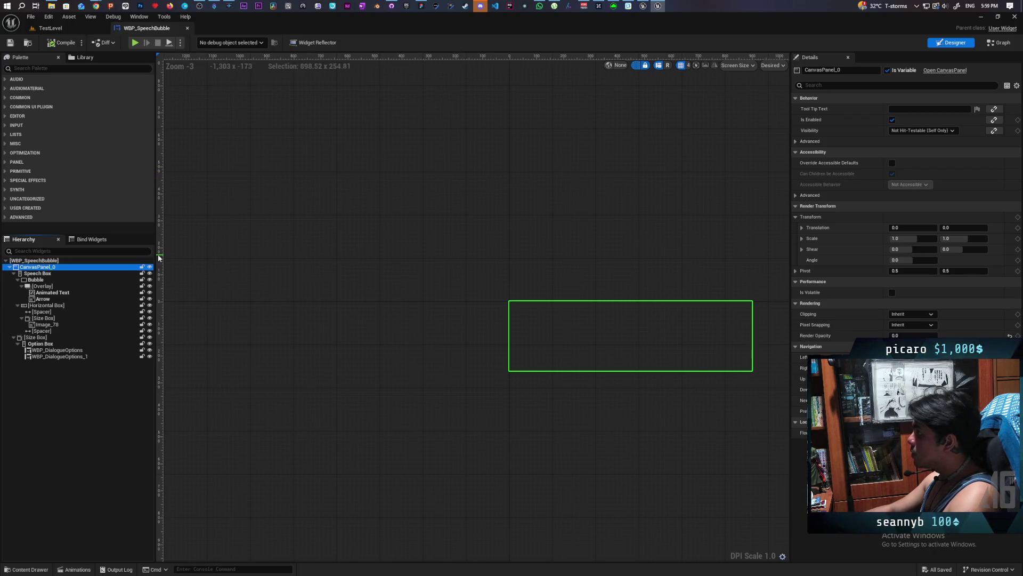
pyautogui.click(56, 260)
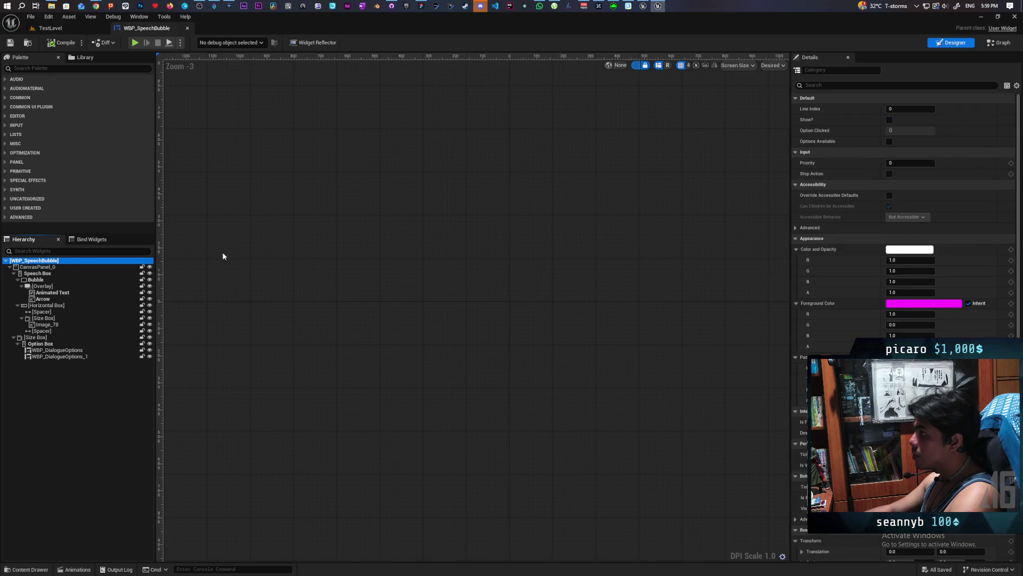
pyautogui.click(889, 120)
pyautogui.click(63, 45)
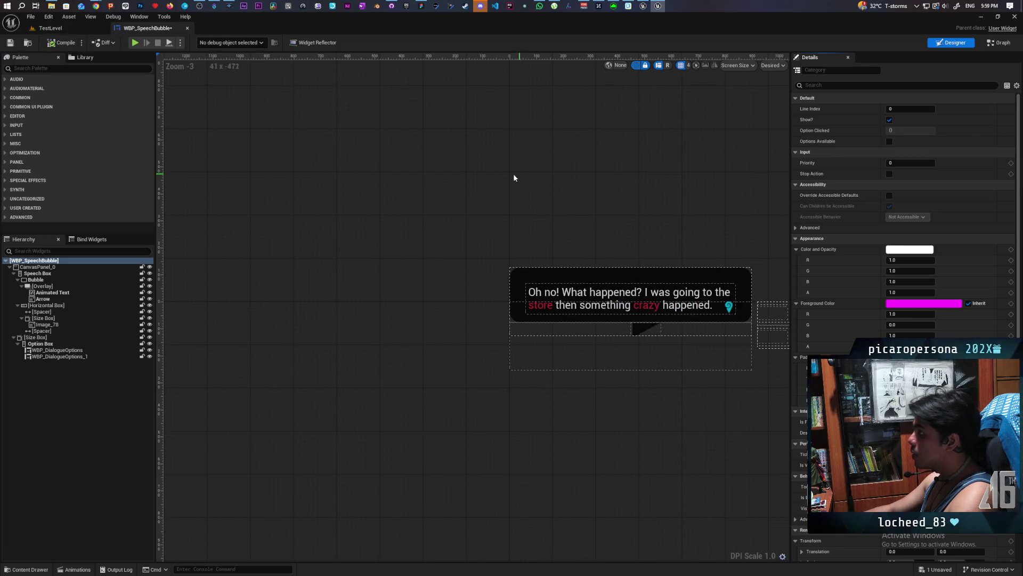
# - Recentre the canvas and inspect the CanvasPanel_0 bounds and Speech Box layout
pyautogui.scroll(4, 640, 229)
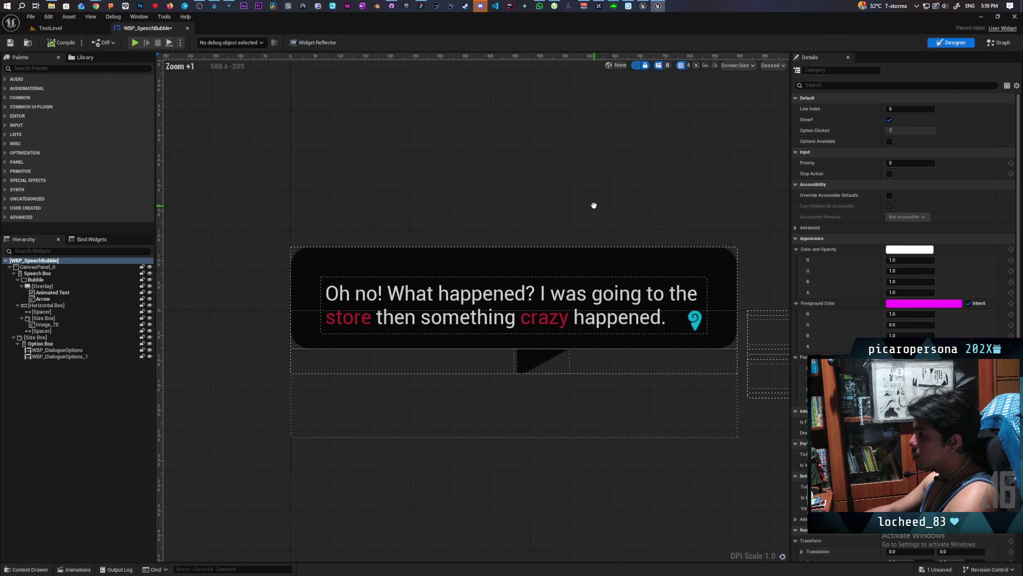
pyautogui.moveTo(592, 200); pyautogui.dragTo(561, 189)
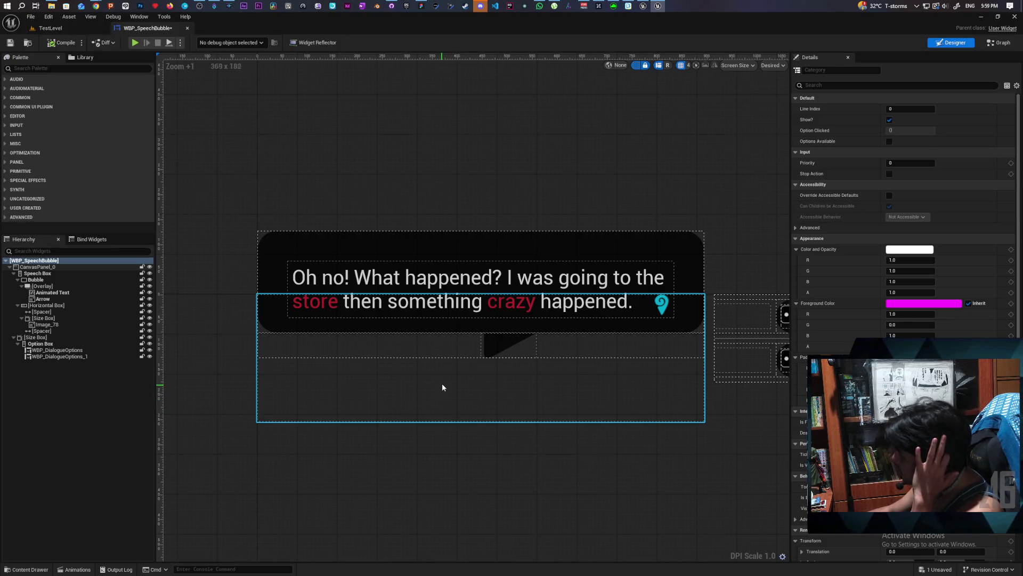
pyautogui.scroll(-2, 443, 387)
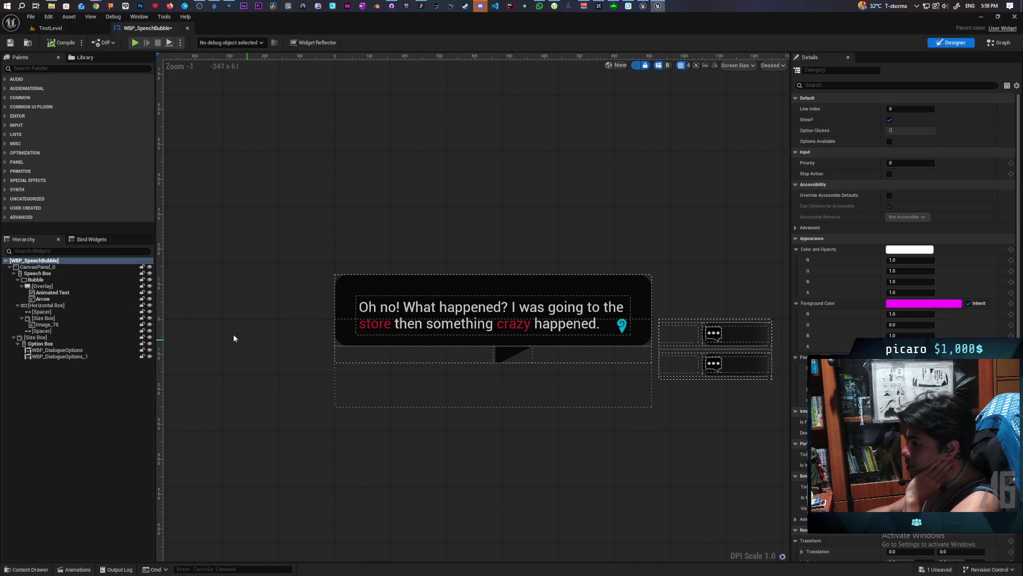
pyautogui.click(39, 268)
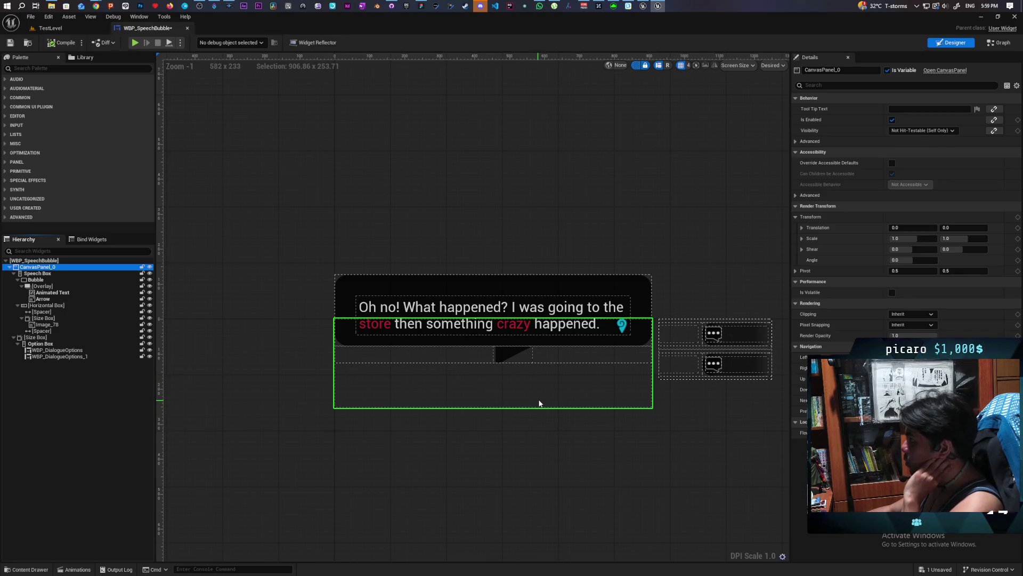
pyautogui.scroll(1, 539, 403)
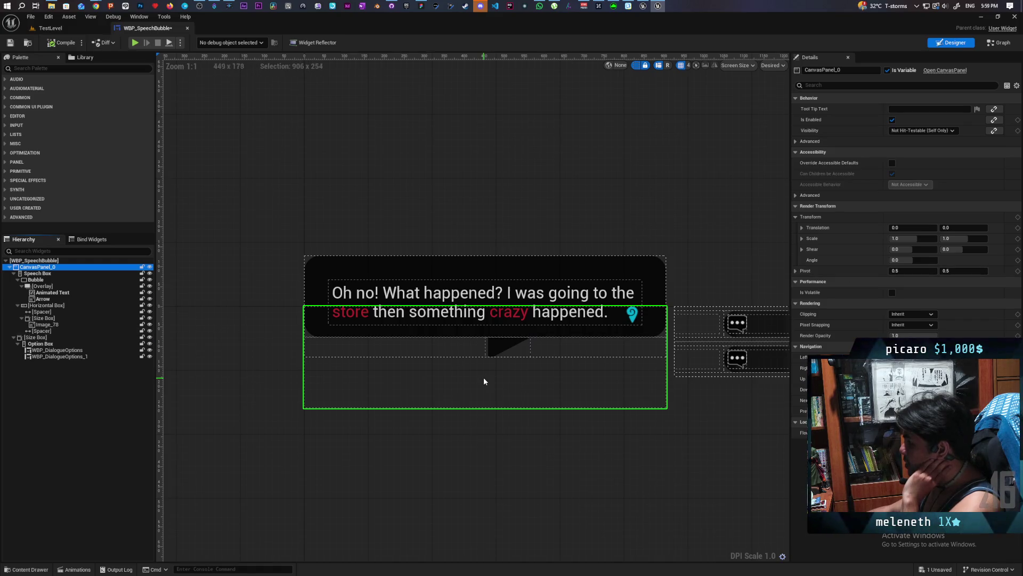
pyautogui.scroll(2, 484, 376)
pyautogui.scroll(-1, 484, 381)
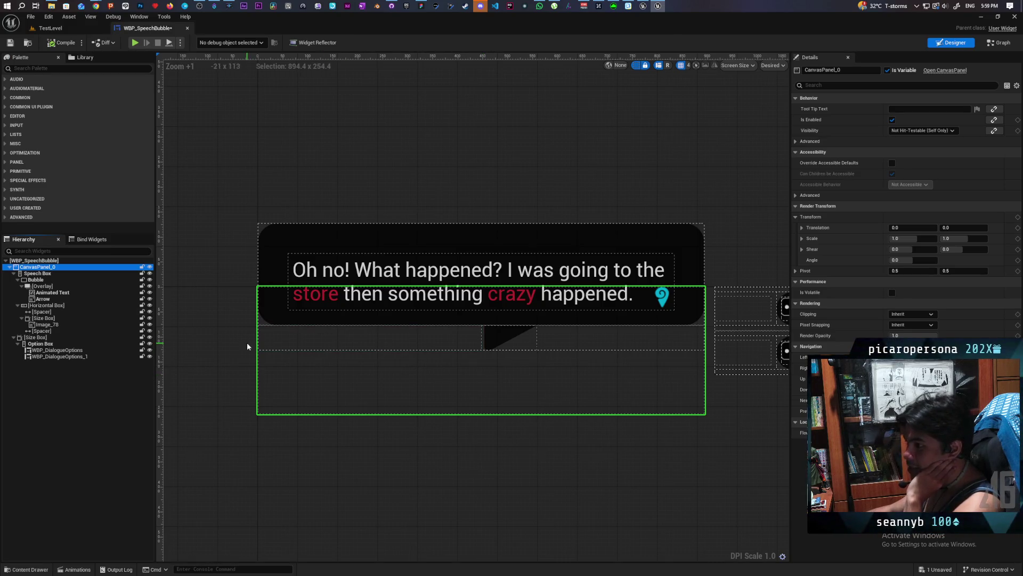
pyautogui.click(42, 275)
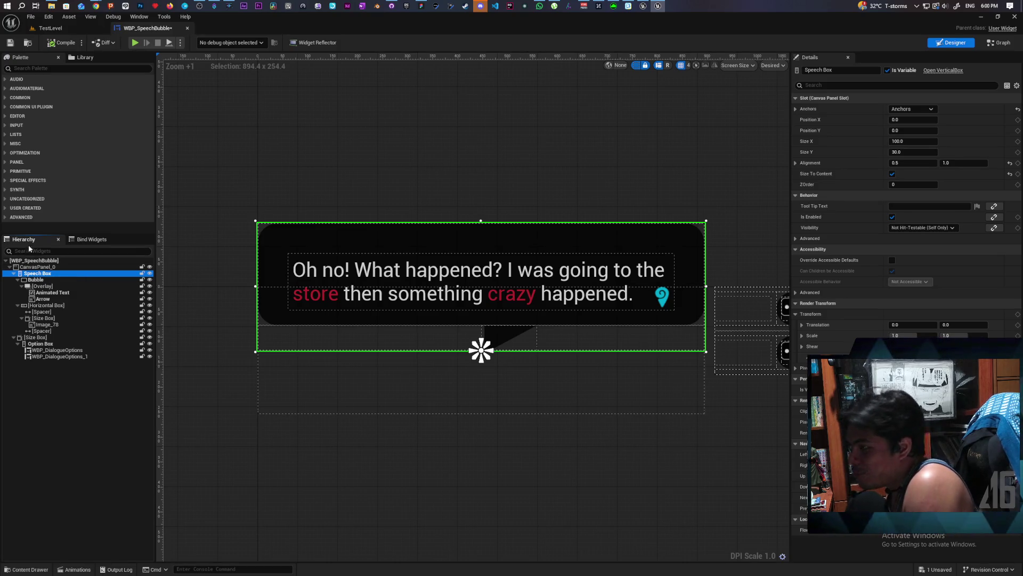
pyautogui.click(35, 266)
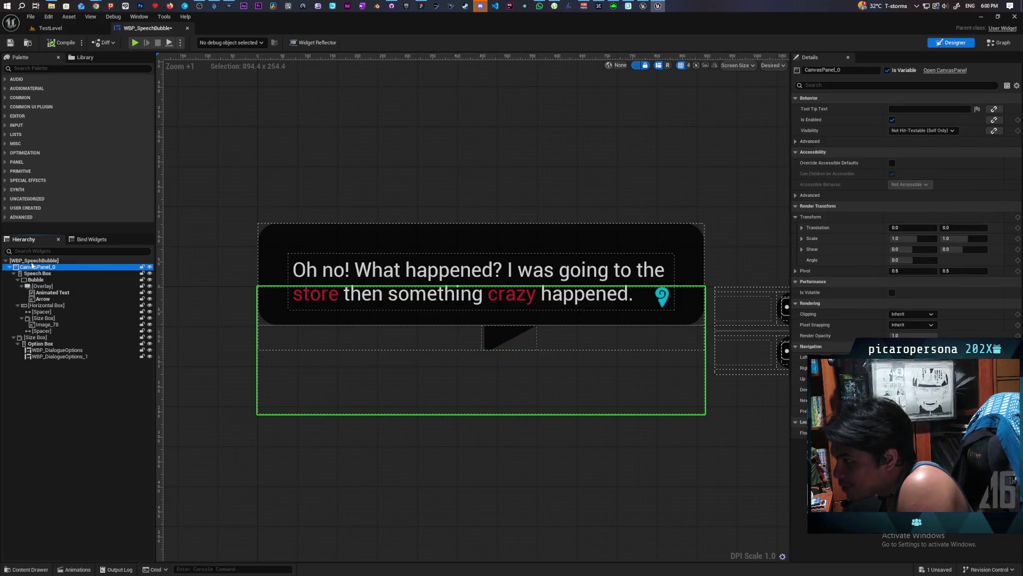
pyautogui.click(31, 261)
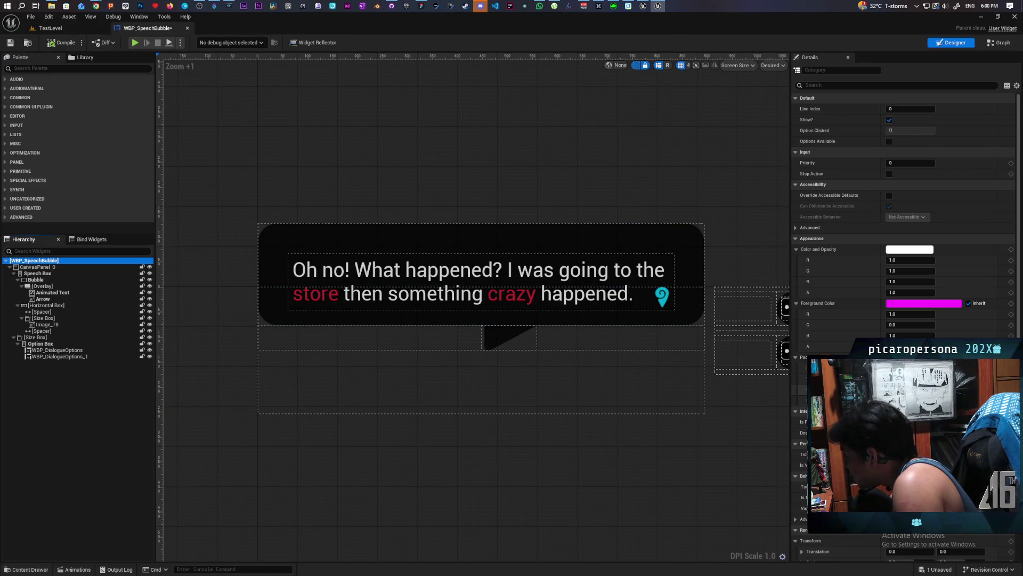
pyautogui.scroll(-3, 906, 267)
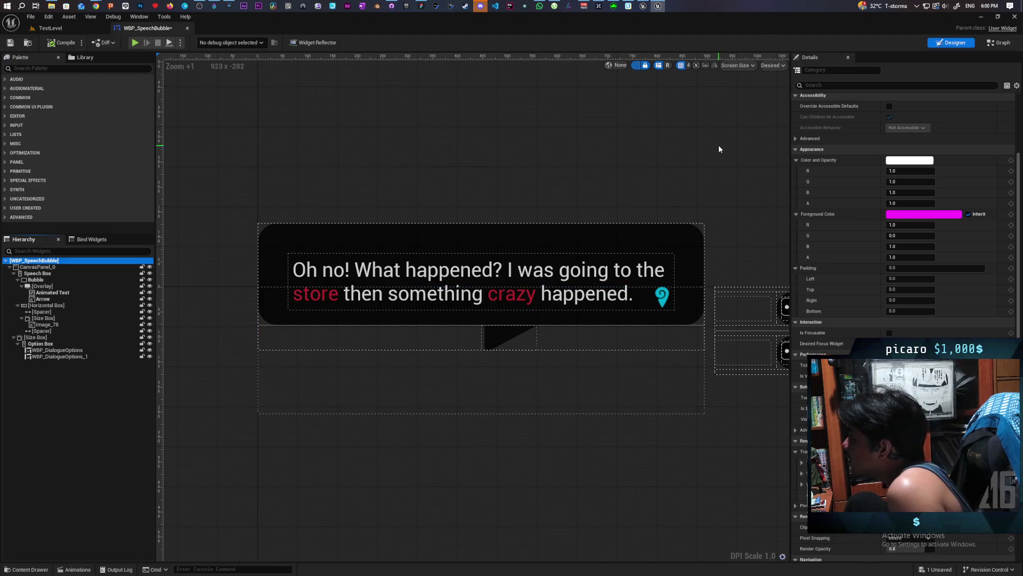
pyautogui.click(753, 65)
pyautogui.click(753, 65)
pyautogui.click(782, 65)
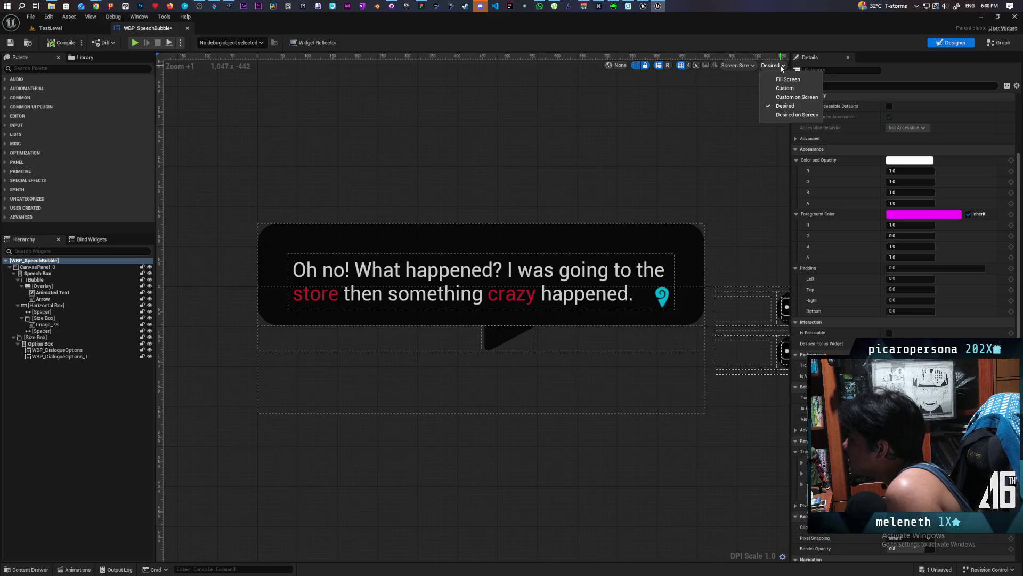
pyautogui.click(850, 67)
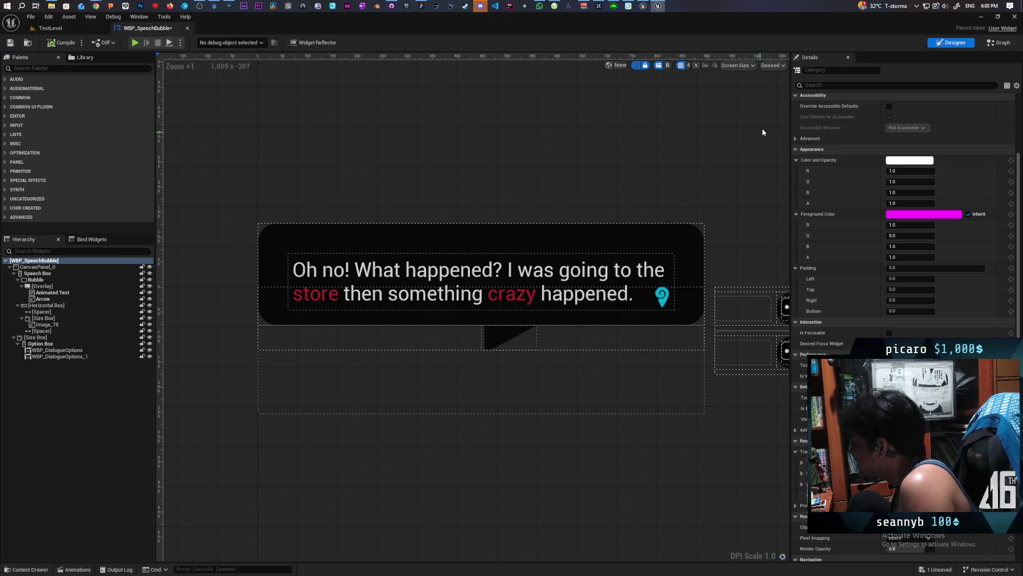
pyautogui.scroll(3, 857, 187)
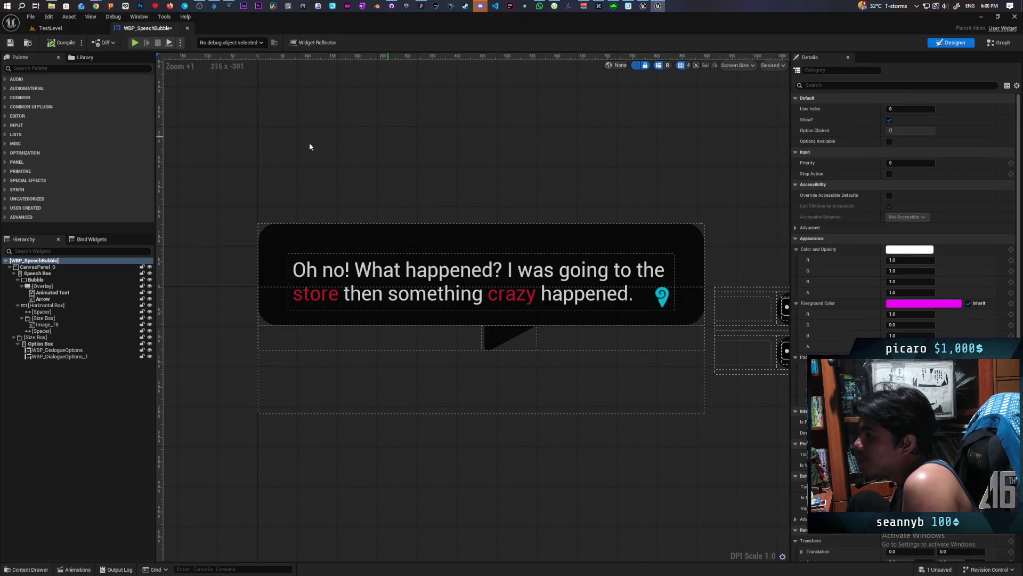
pyautogui.click(37, 267)
pyautogui.click(45, 261)
pyautogui.click(44, 267)
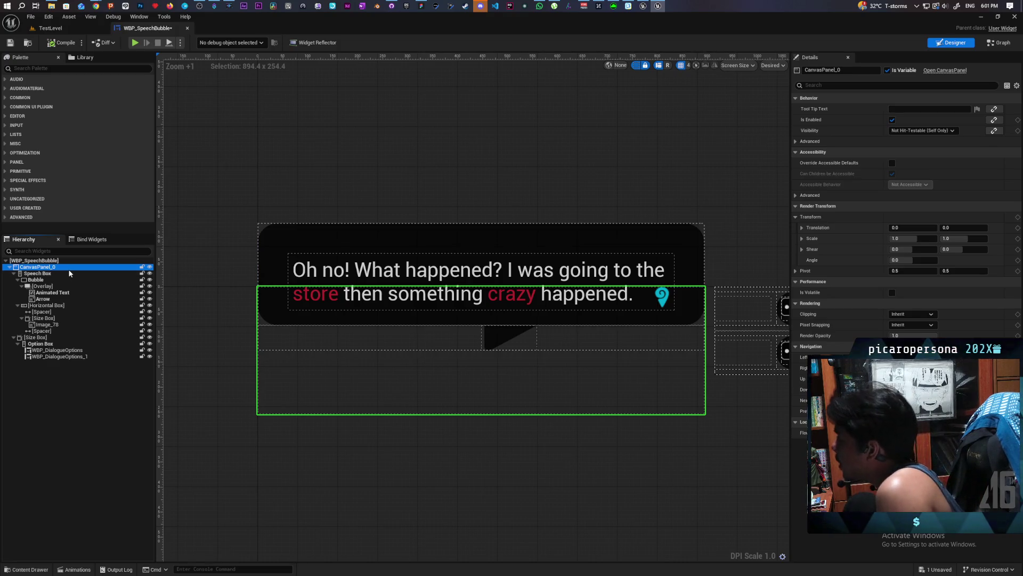
pyautogui.click(780, 65)
pyautogui.click(769, 64)
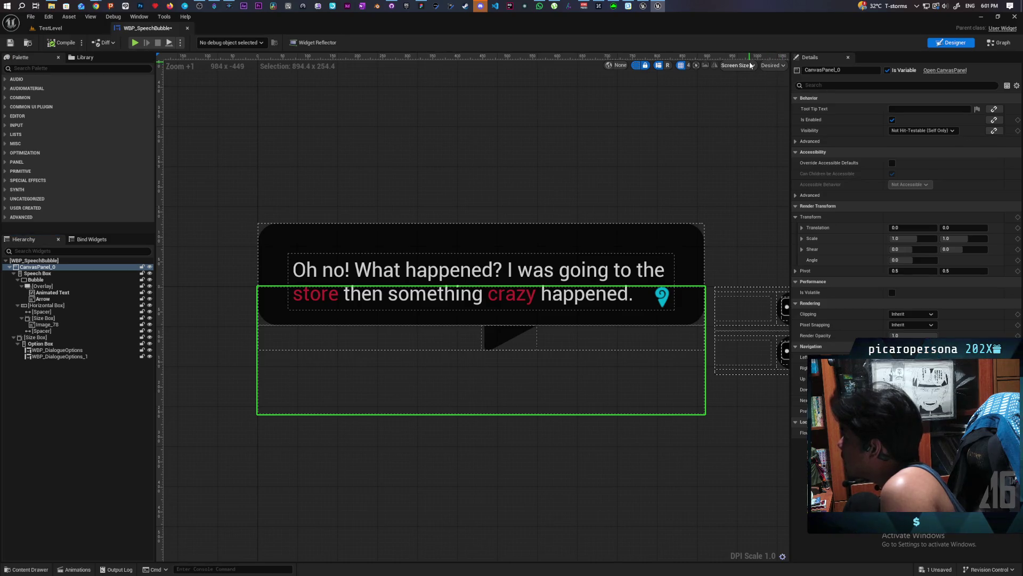
pyautogui.click(756, 64)
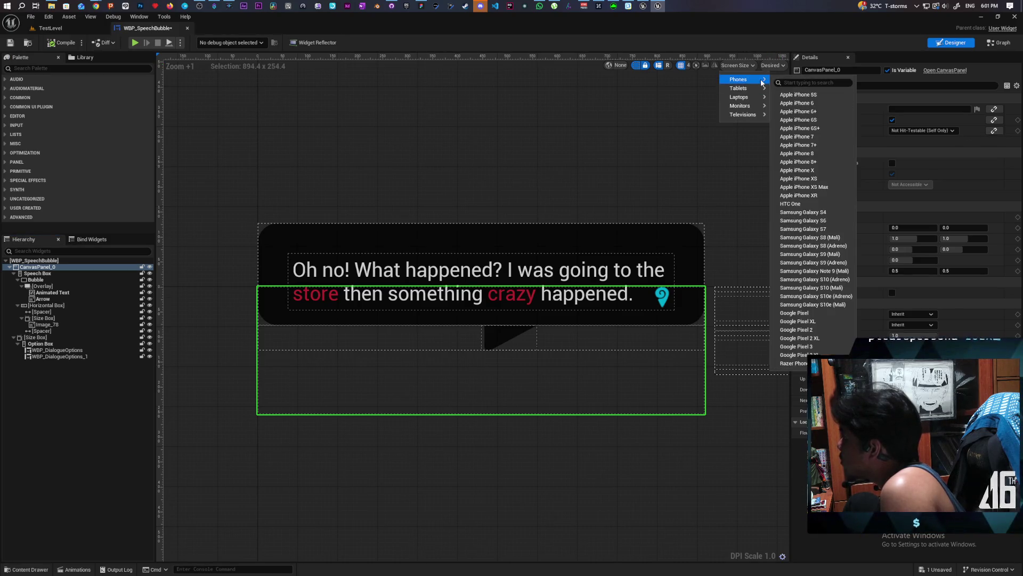
pyautogui.moveTo(740, 79)
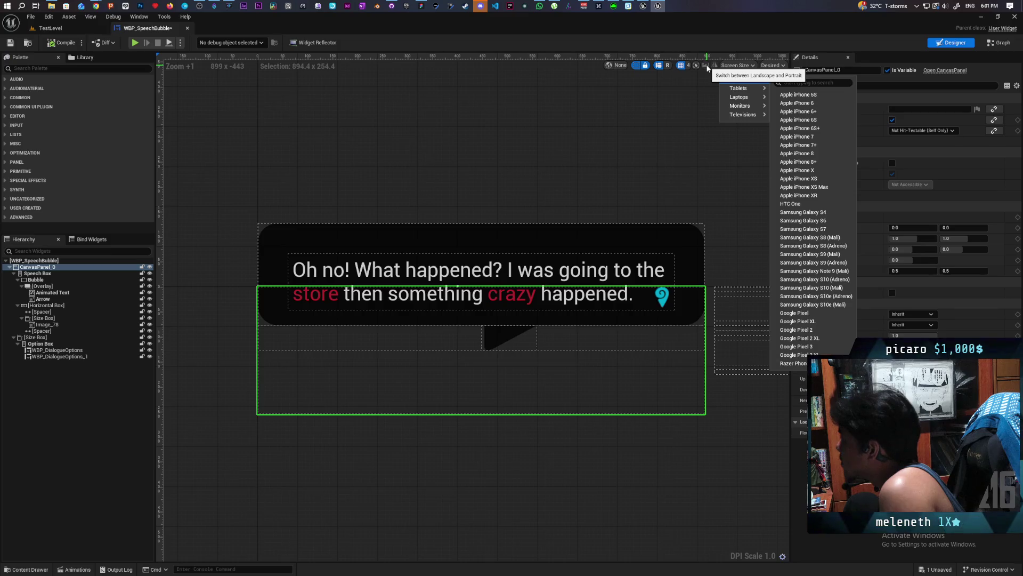
pyautogui.click(707, 68)
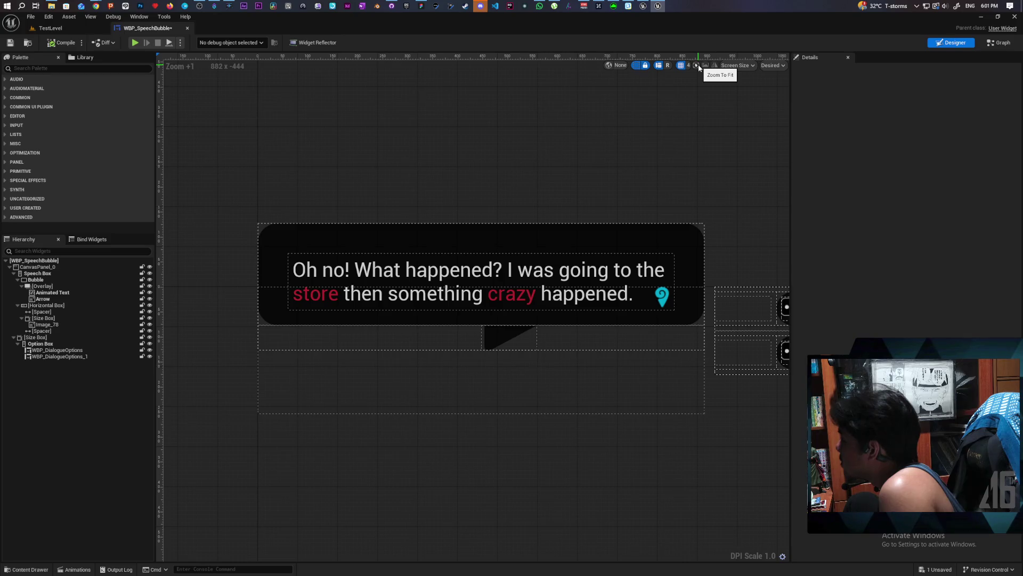
pyautogui.click(698, 65)
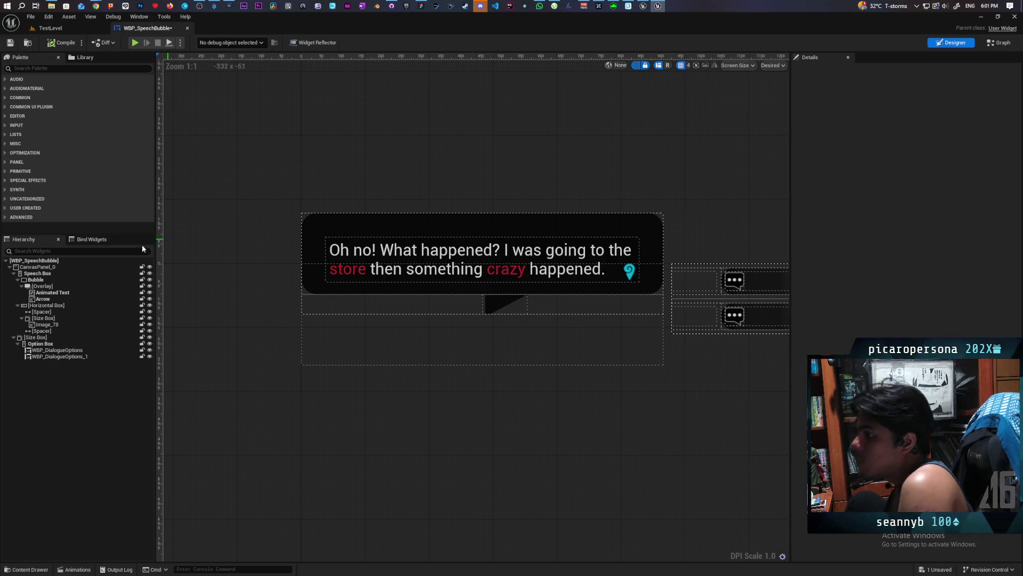
pyautogui.click(117, 260)
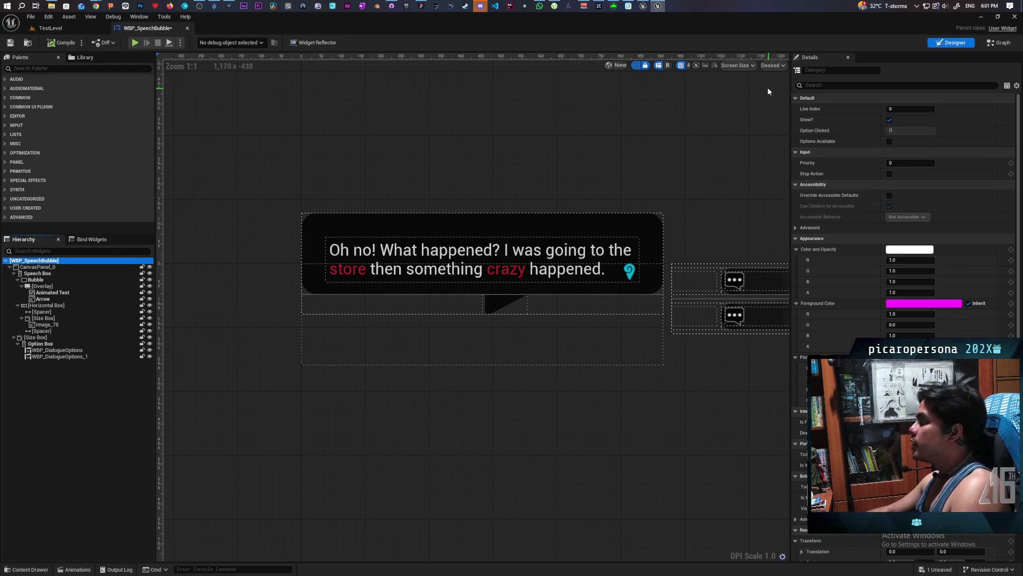
pyautogui.click(783, 557)
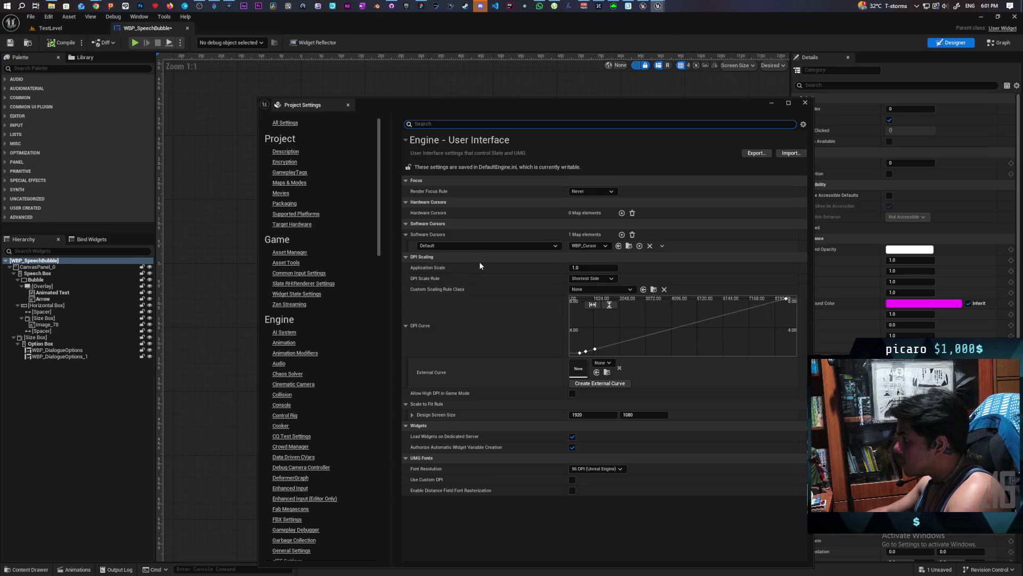
# - Close the Project Settings window to return to the WBP_SpeechBubble Designer
pyautogui.click(806, 103)
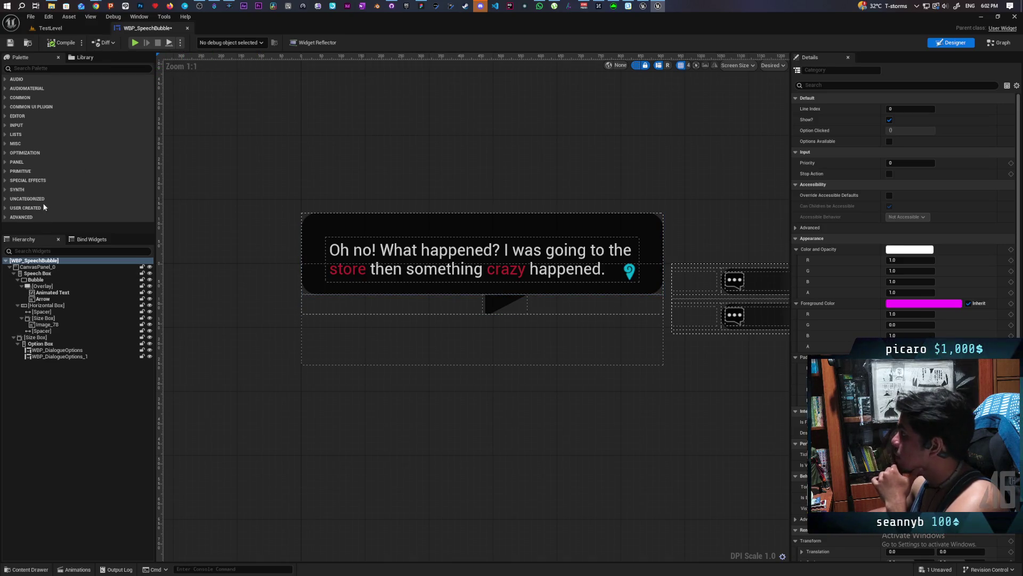
pyautogui.scroll(-3, 936, 266)
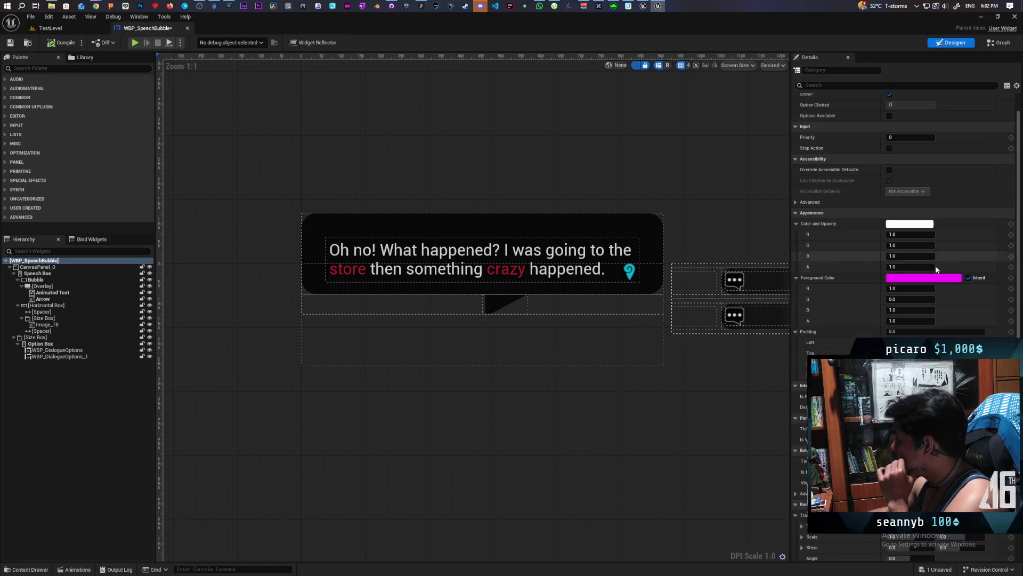
pyautogui.scroll(-5, 897, 280)
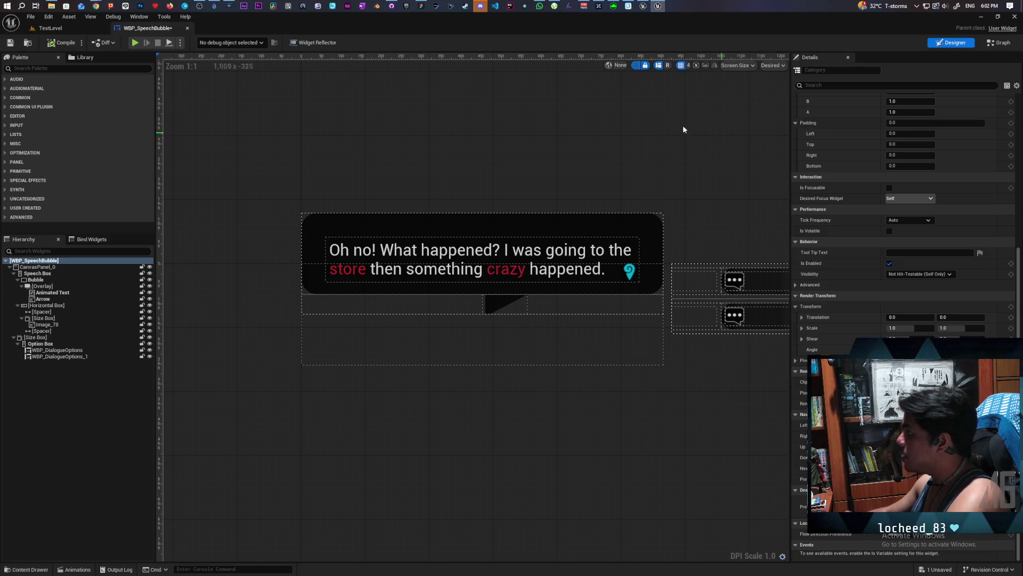
pyautogui.click(754, 67)
pyautogui.moveTo(756, 81)
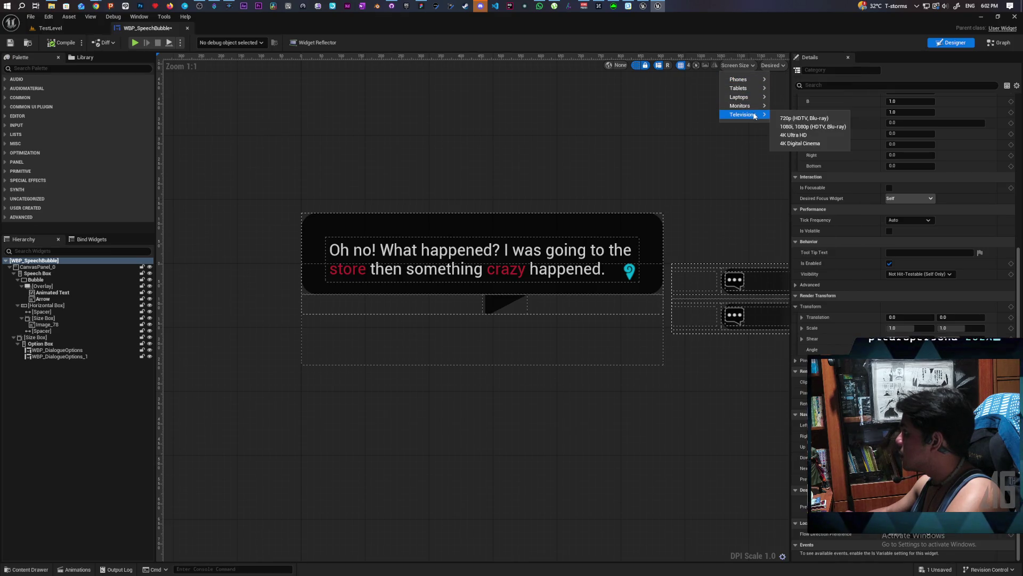
pyautogui.moveTo(757, 109)
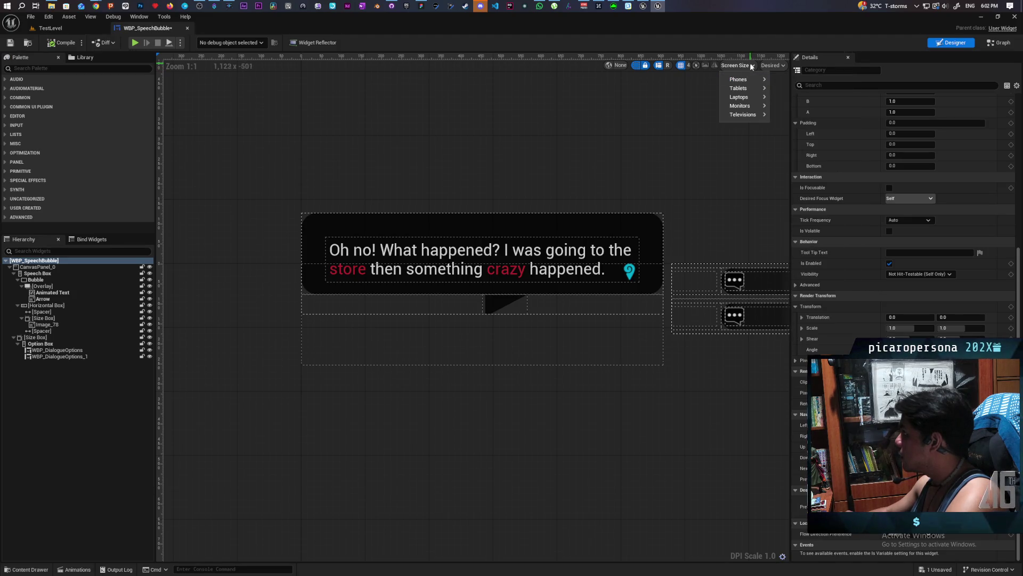
pyautogui.click(752, 65)
pyautogui.click(772, 65)
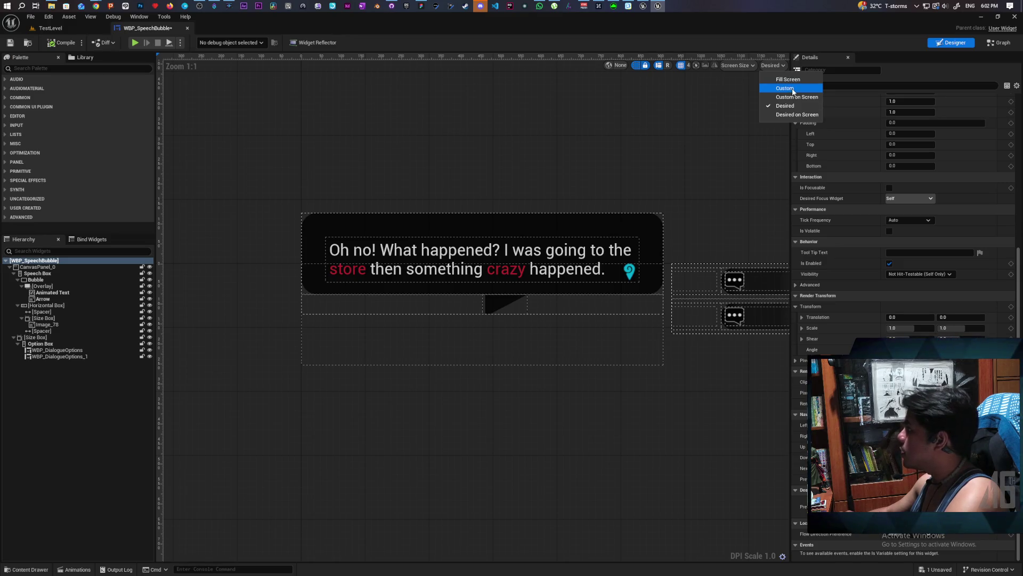
pyautogui.click(793, 89)
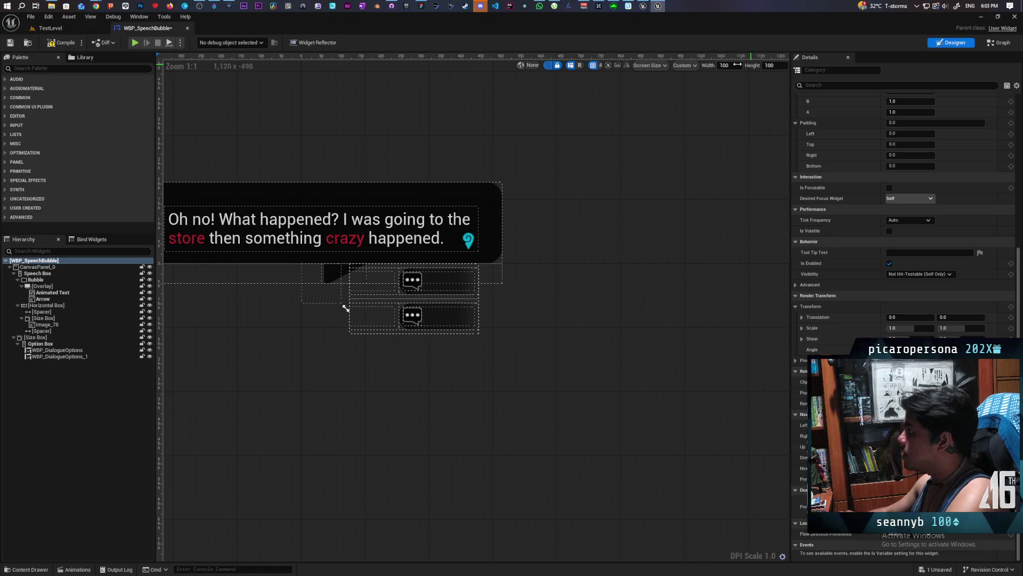
pyautogui.click(685, 65)
pyautogui.click(712, 103)
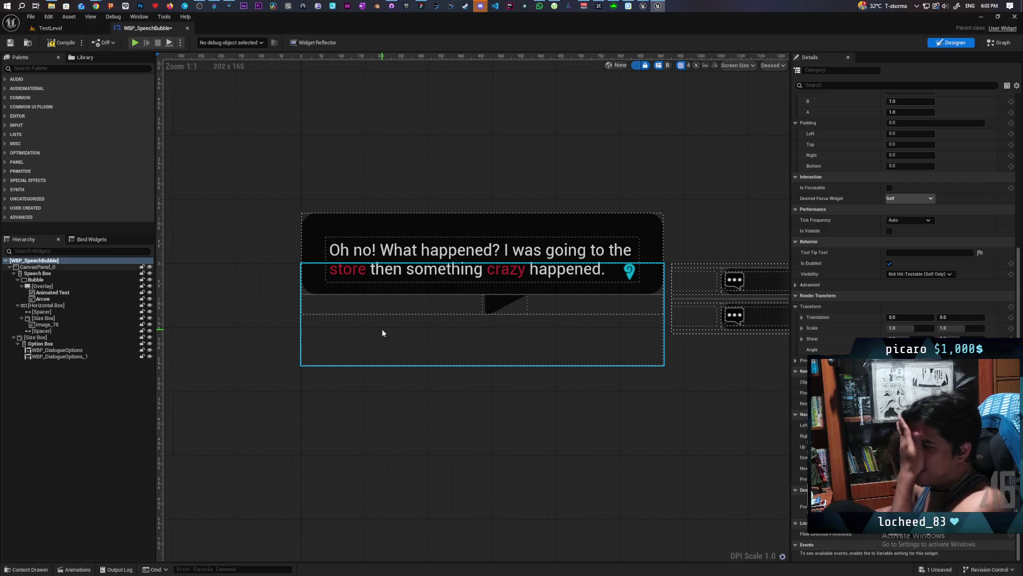
pyautogui.click(37, 267)
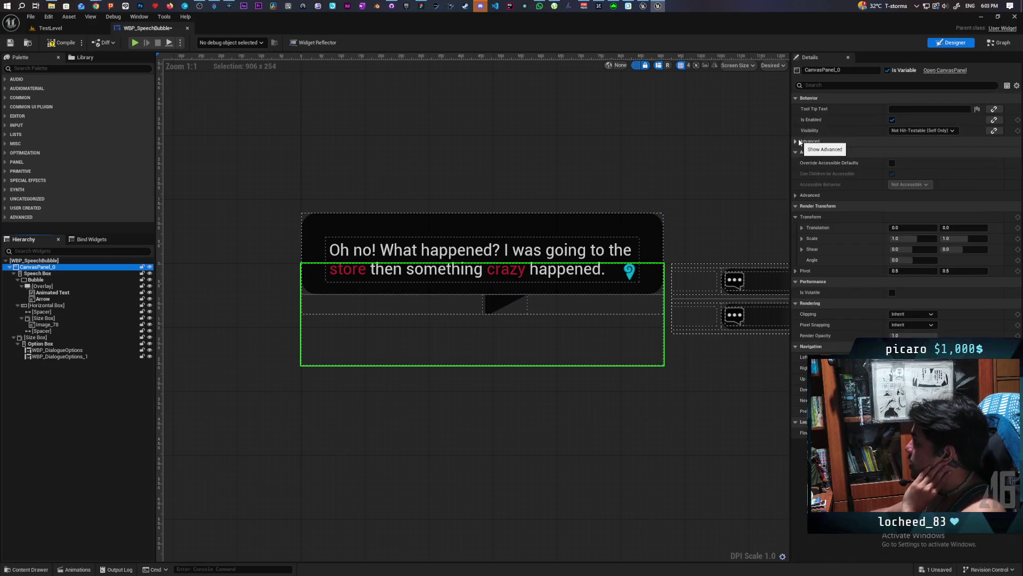
pyautogui.click(812, 142)
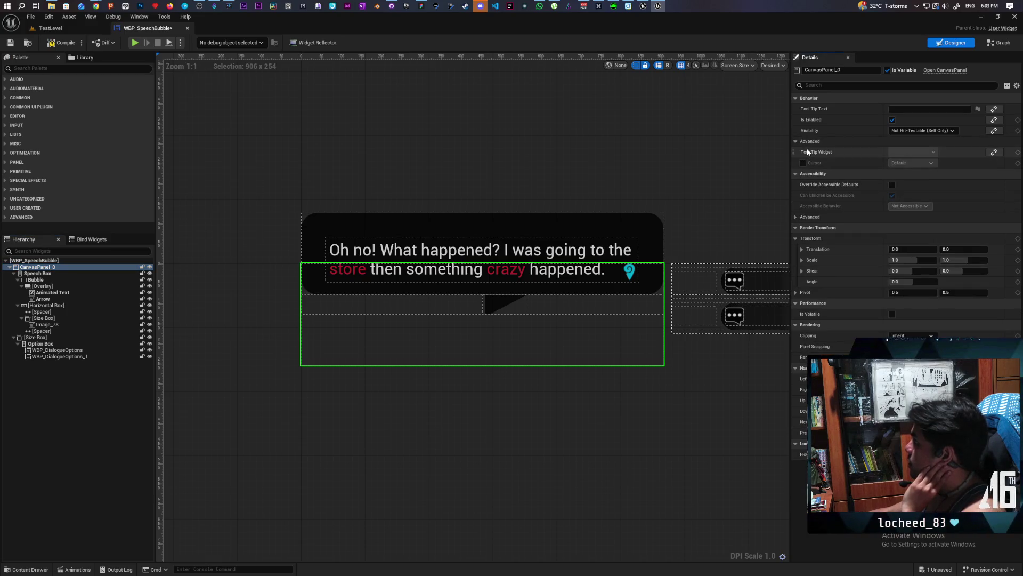
pyautogui.click(40, 275)
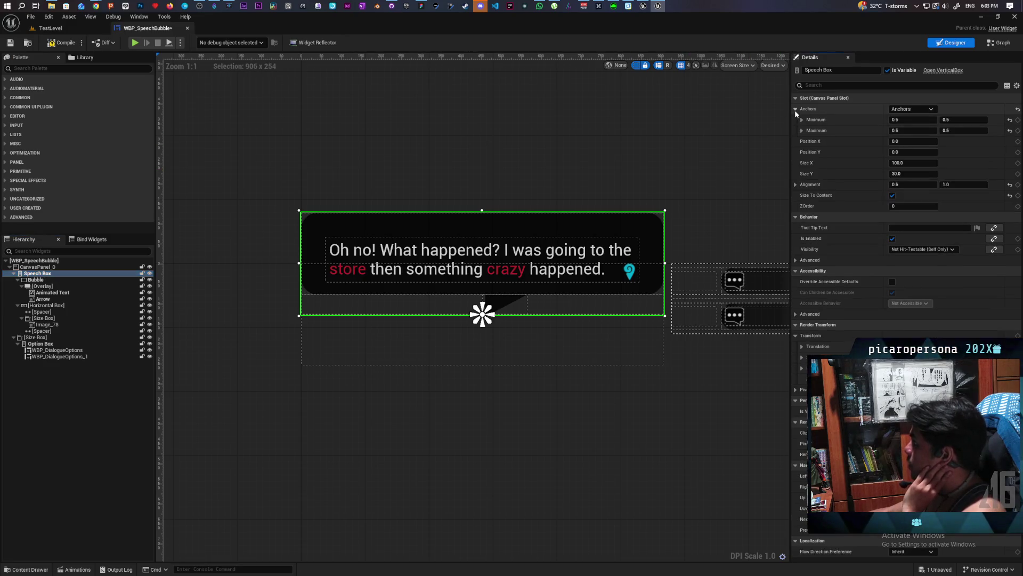
pyautogui.click(930, 109)
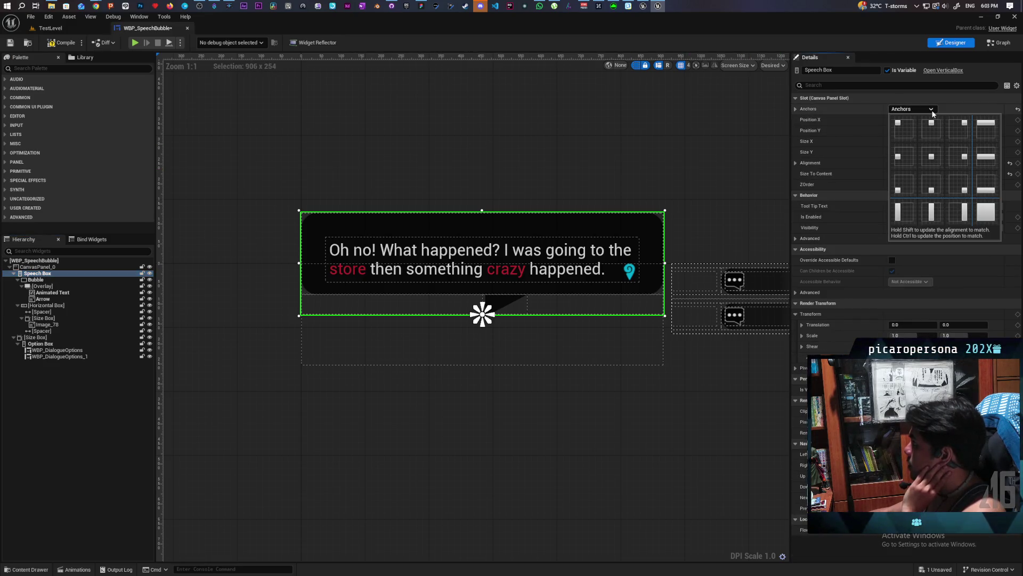
pyautogui.click(821, 108)
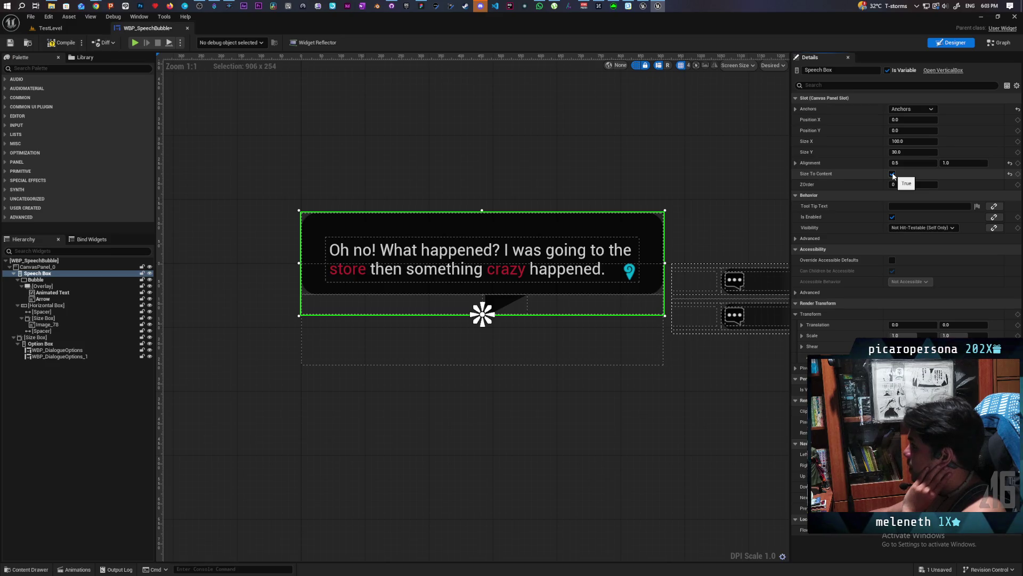
pyautogui.click(892, 174)
pyautogui.click(893, 175)
pyautogui.click(892, 174)
pyautogui.click(892, 174)
pyautogui.click(893, 175)
pyautogui.click(893, 175)
pyautogui.click(893, 175)
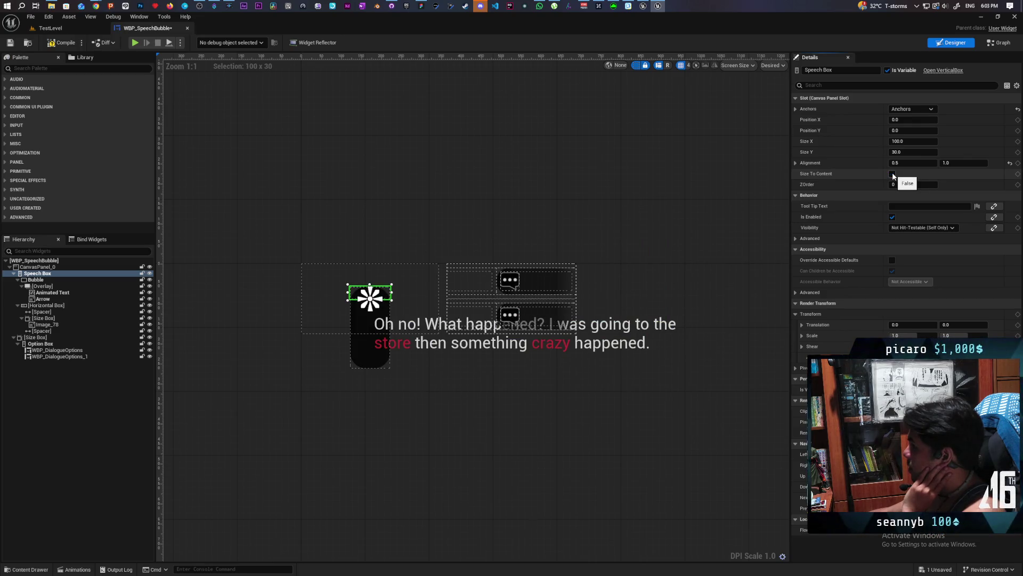
pyautogui.click(892, 174)
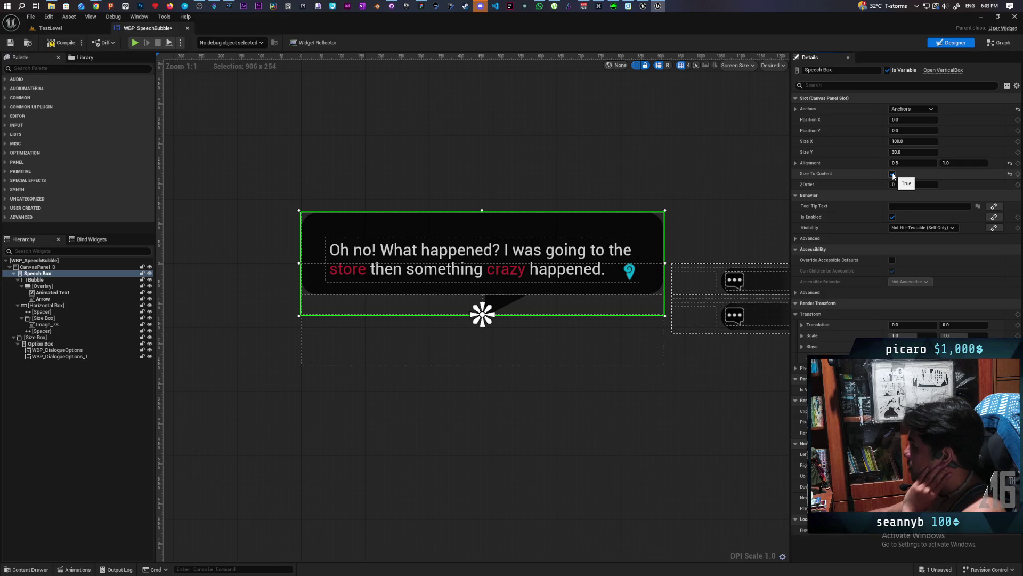
pyautogui.click(893, 174)
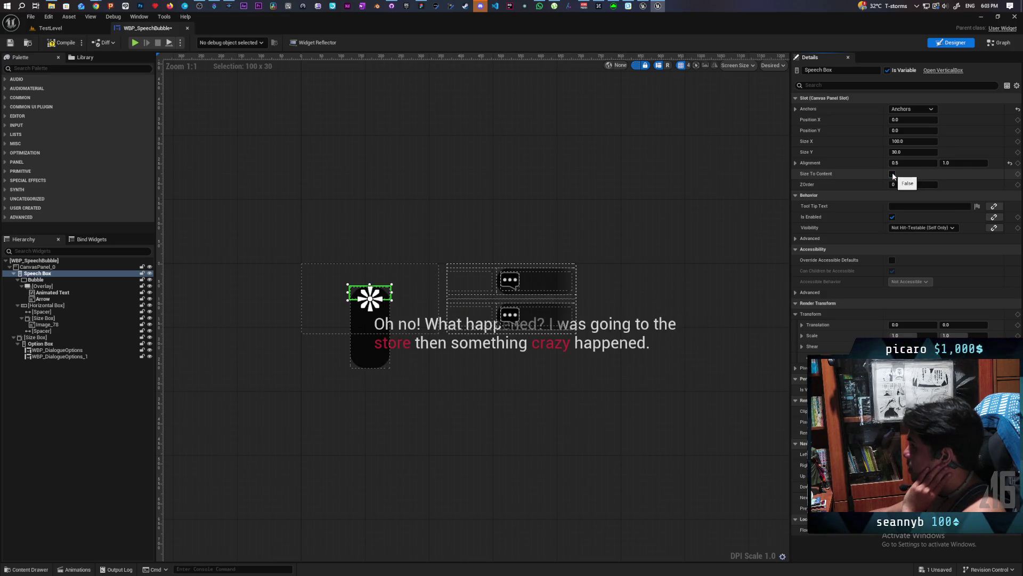
pyautogui.click(892, 175)
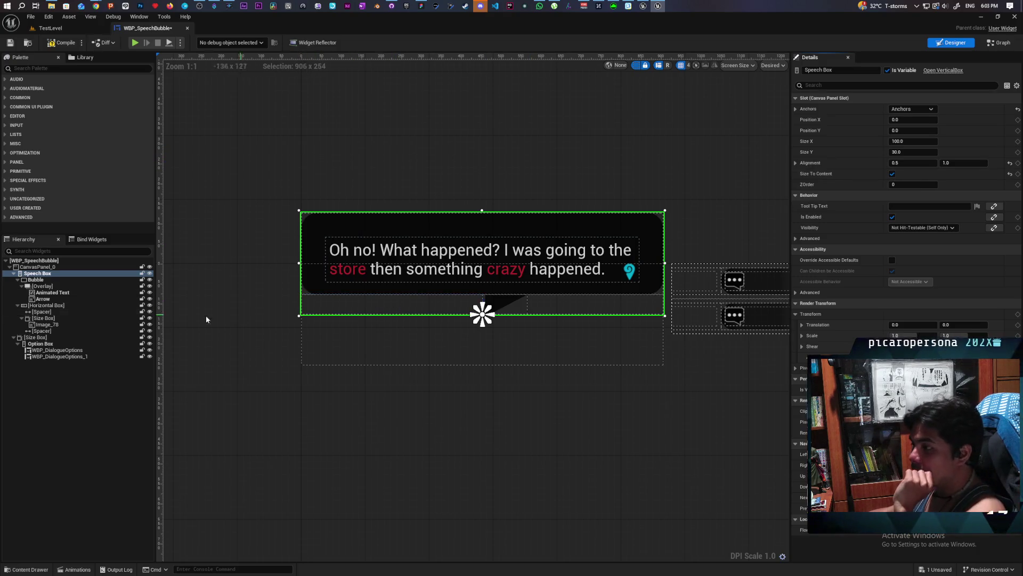
pyautogui.click(45, 268)
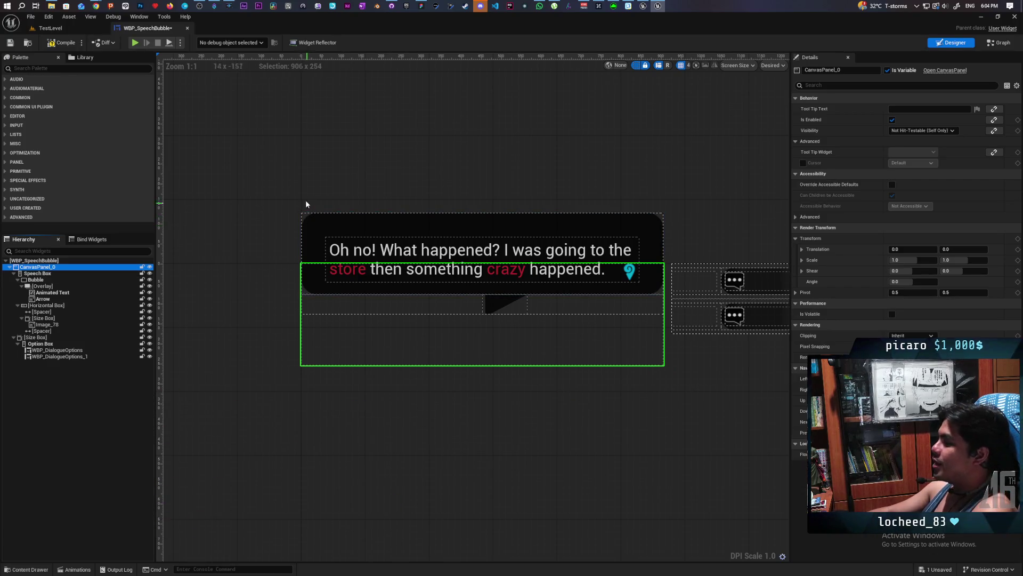
pyautogui.click(327, 230)
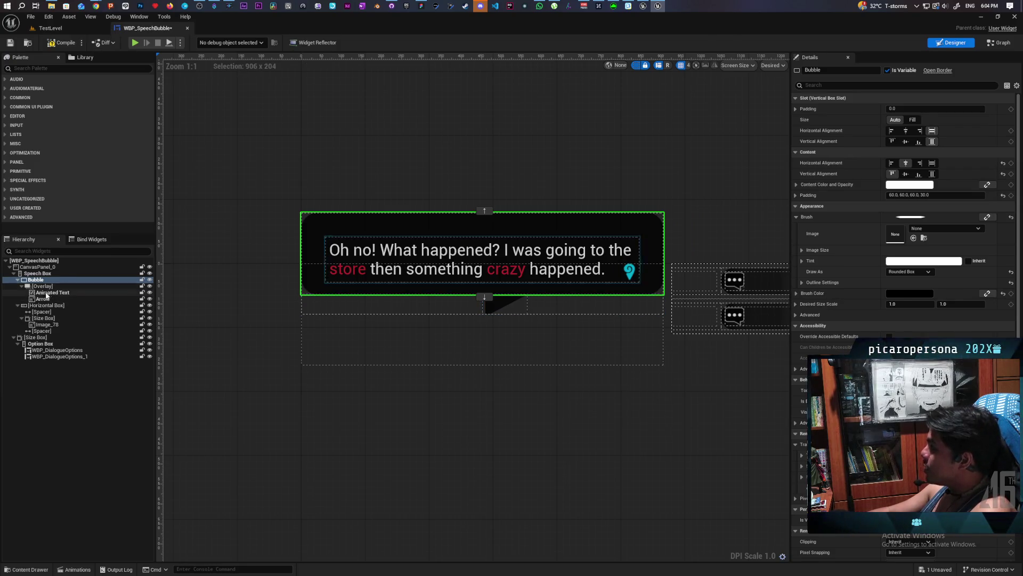
pyautogui.click(47, 275)
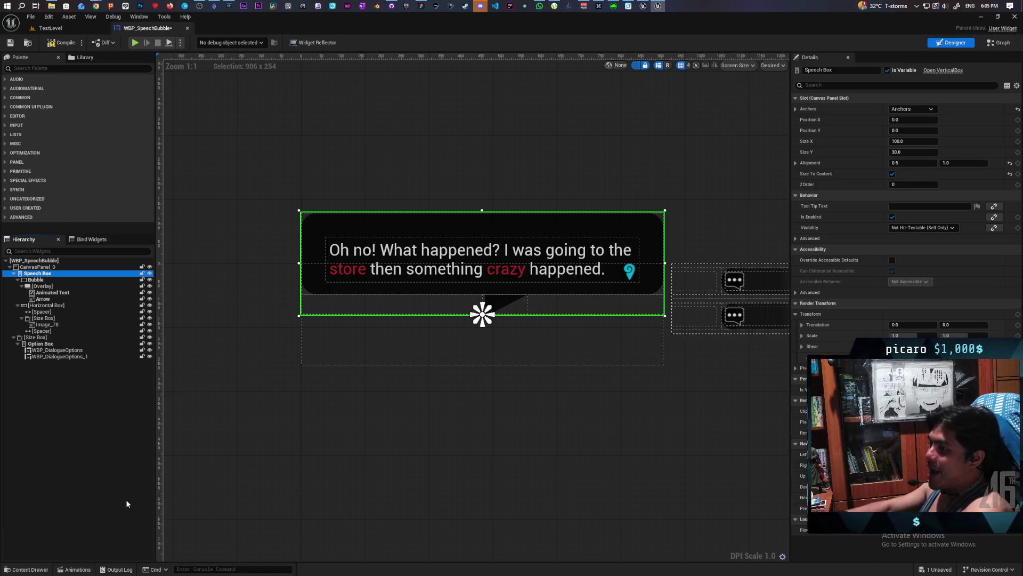
pyautogui.click(45, 281)
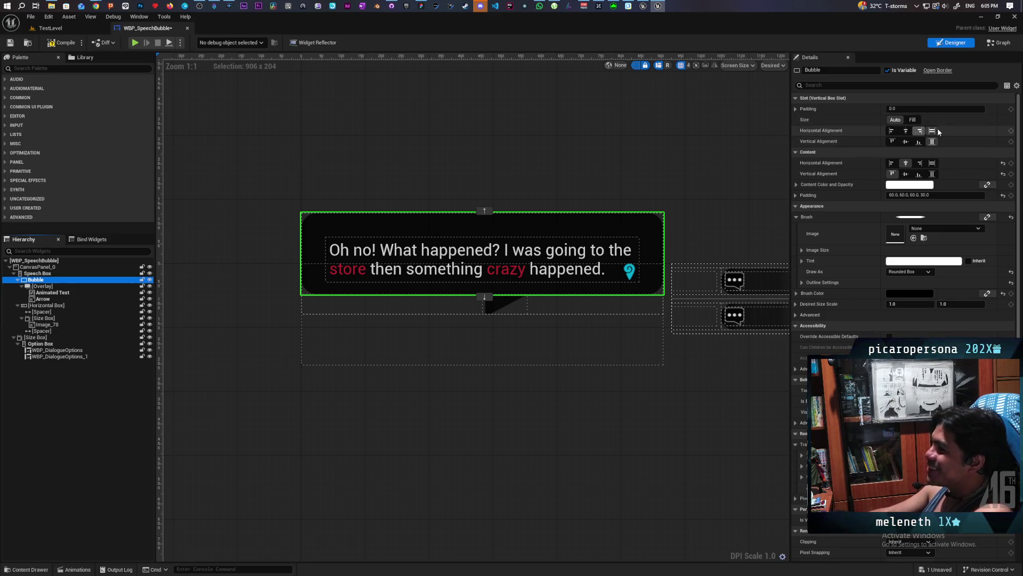
pyautogui.click(27, 569)
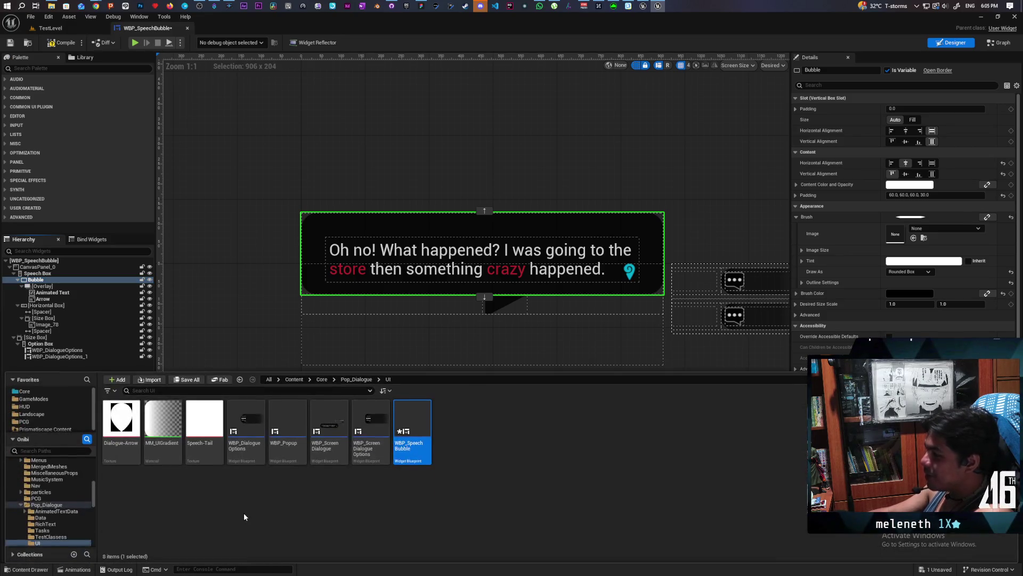
# - Navigate to Content > Core > Characters and open the BP_HumanBase blueprint
pyautogui.click(326, 382)
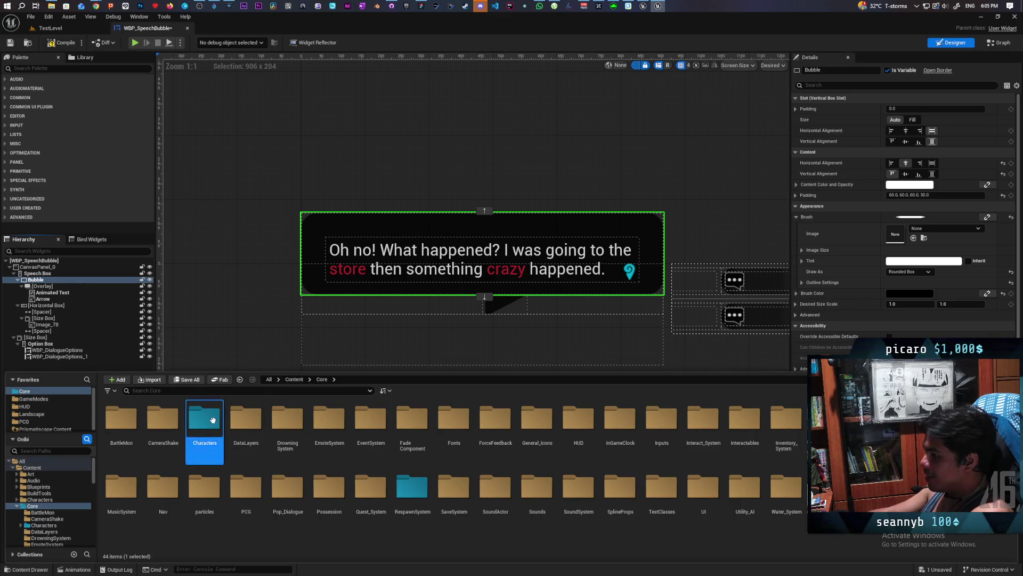
pyautogui.doubleClick(205, 418)
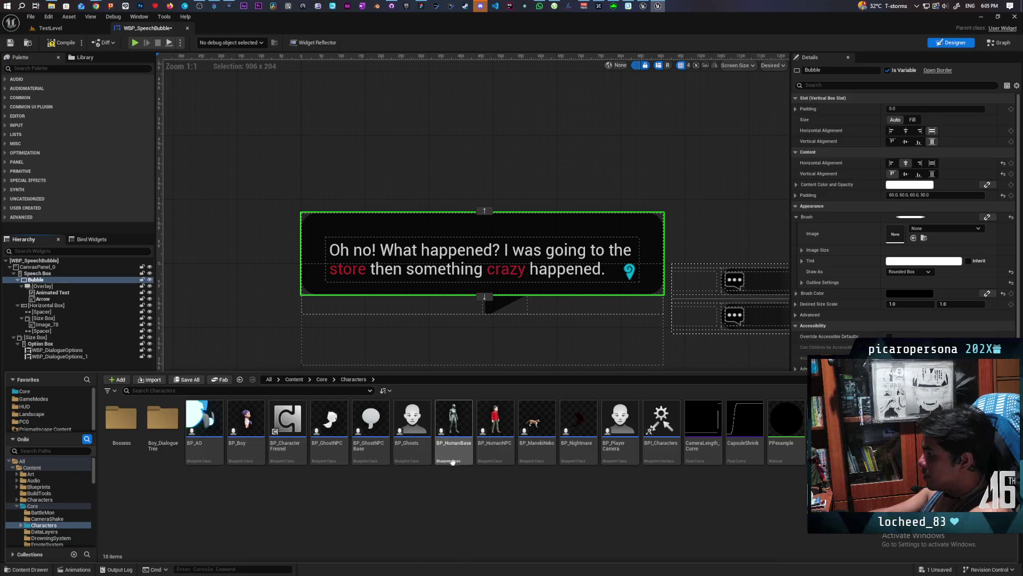
pyautogui.moveTo(467, 461)
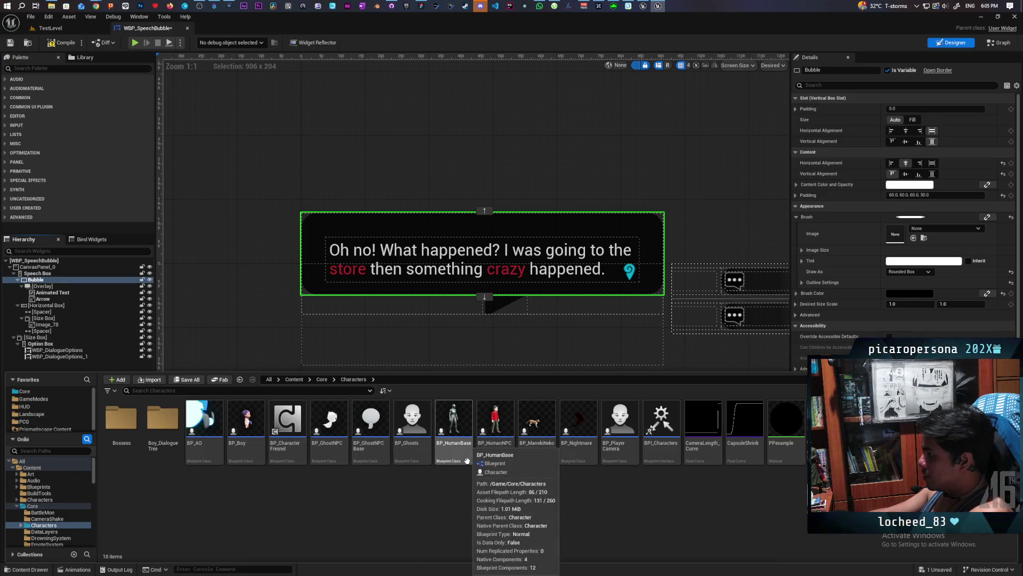
pyautogui.doubleClick(450, 424)
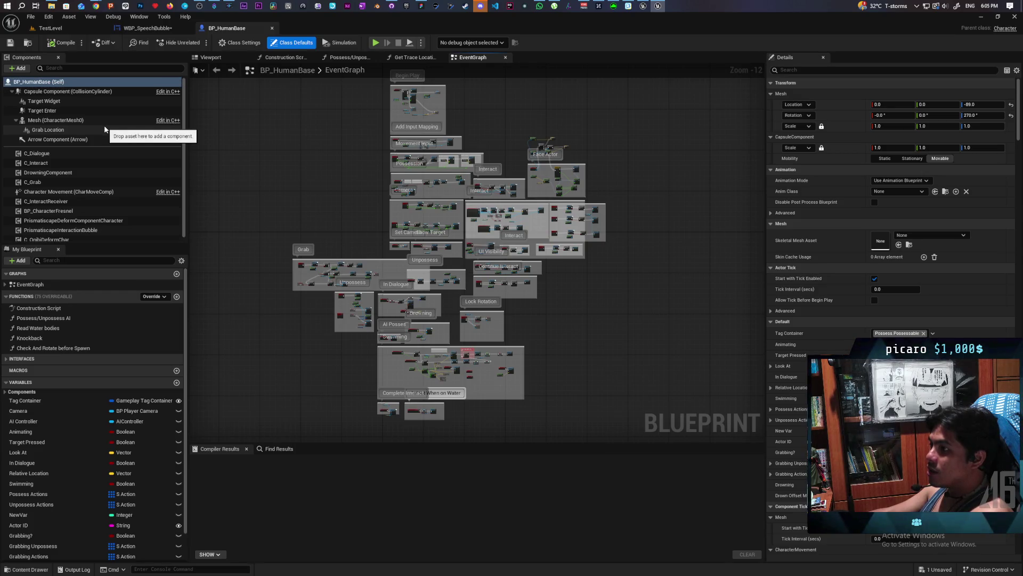
# - Open the C_Dialogue component's blueprint from BP_HumanBase's Components panel
pyautogui.click(108, 155)
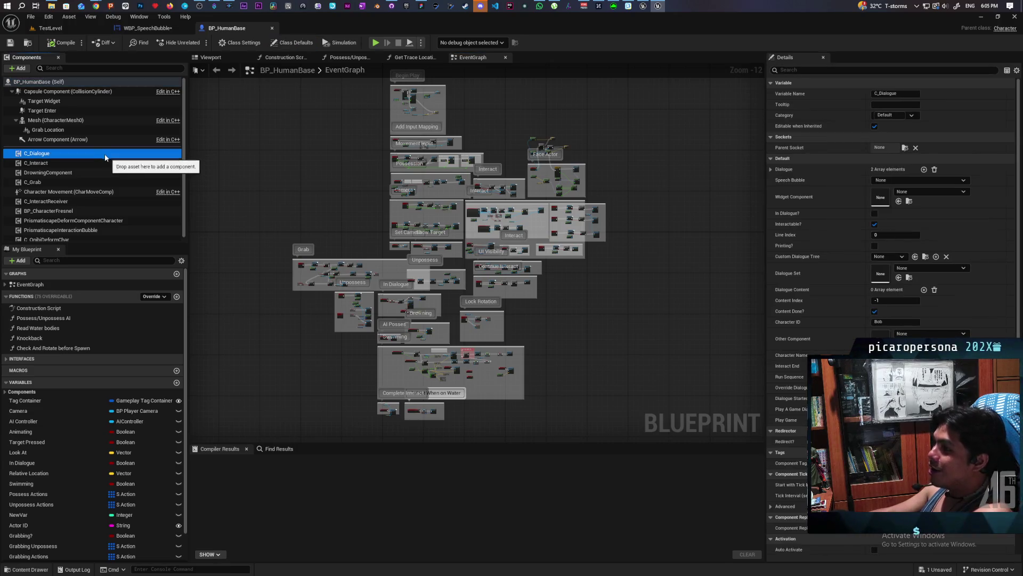
pyautogui.rightClick(41, 155)
pyautogui.click(85, 270)
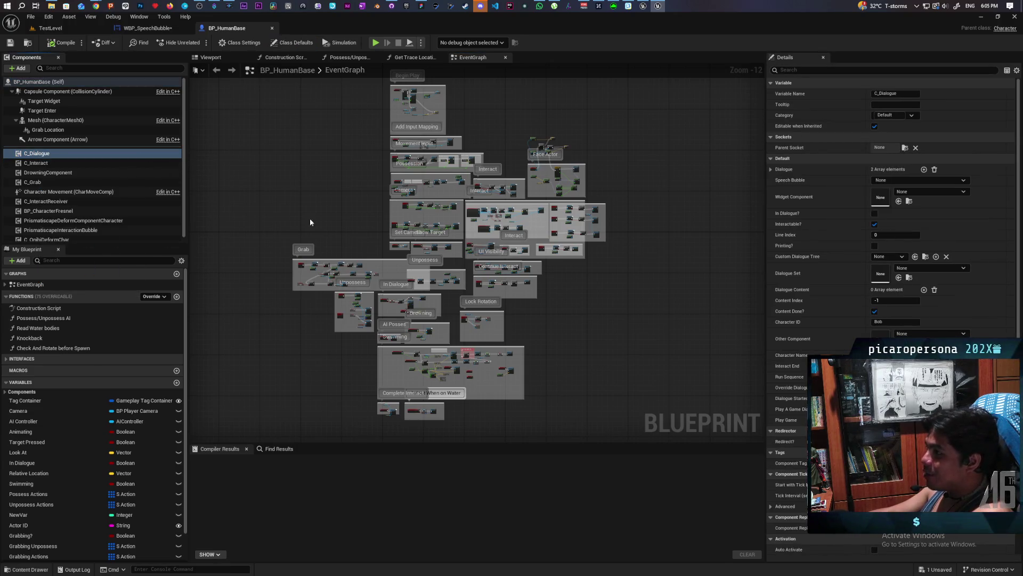
pyautogui.scroll(-8, 373, 203)
pyautogui.scroll(6, 415, 226)
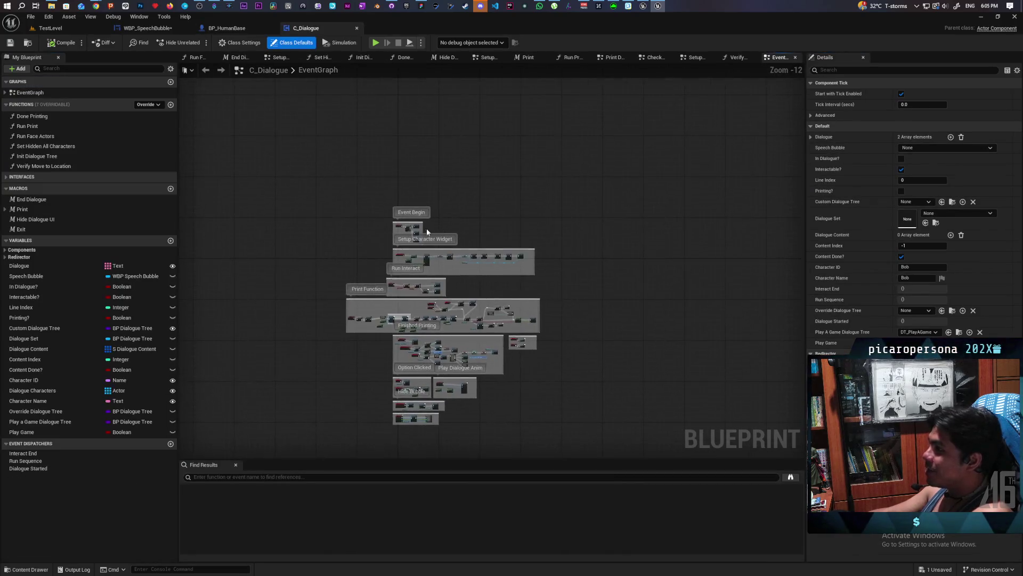
pyautogui.scroll(3, 415, 226)
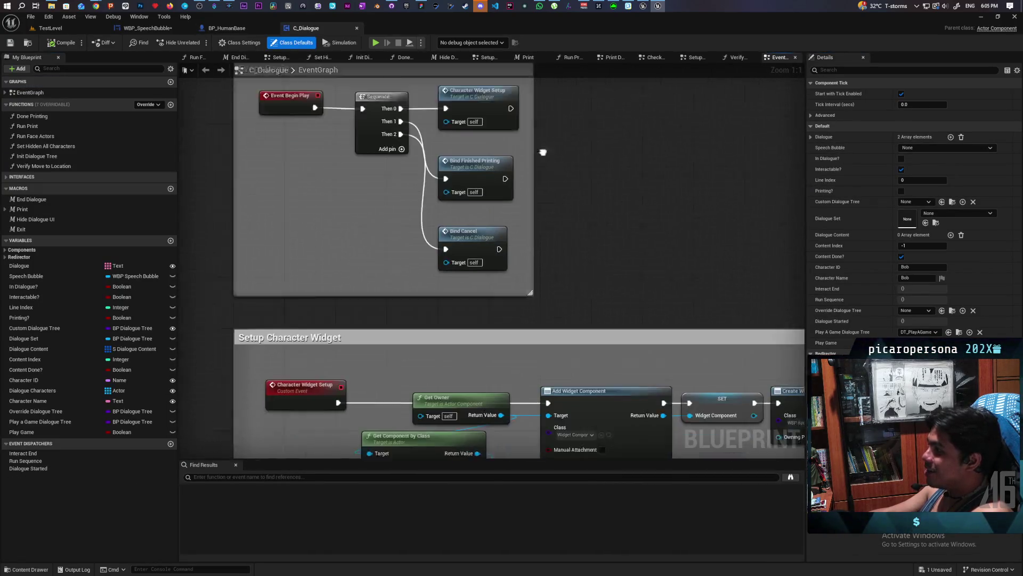
pyautogui.moveTo(586, 144)
pyautogui.mouseDown()
pyautogui.moveTo(587, 92)
pyautogui.moveTo(501, 51)
pyautogui.mouseUp()
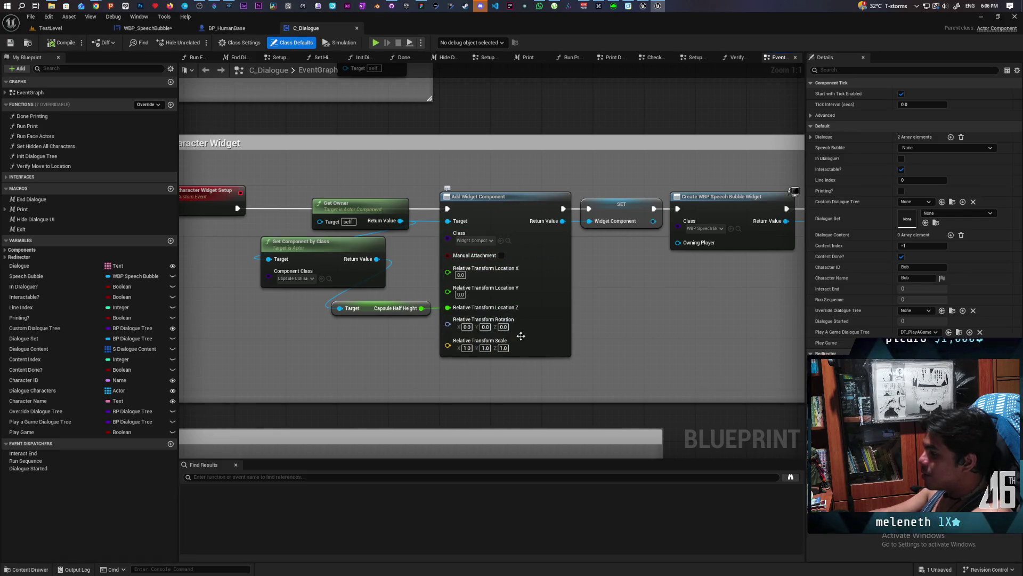
pyautogui.scroll(-6, 544, 326)
pyautogui.scroll(3, 472, 311)
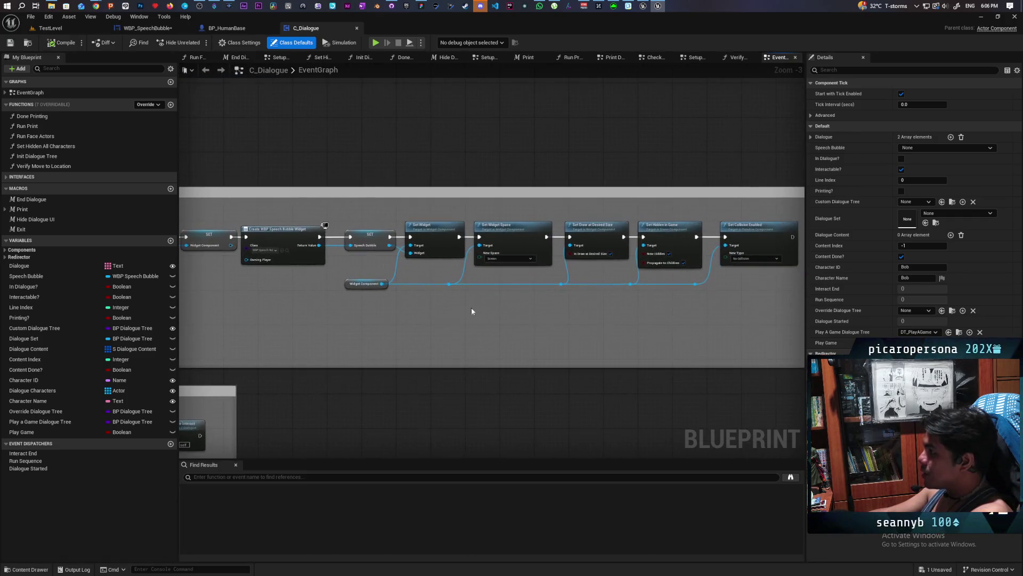
pyautogui.moveTo(306, 304)
pyautogui.mouseDown()
pyautogui.moveTo(425, 292)
pyautogui.moveTo(450, 305)
pyautogui.mouseUp()
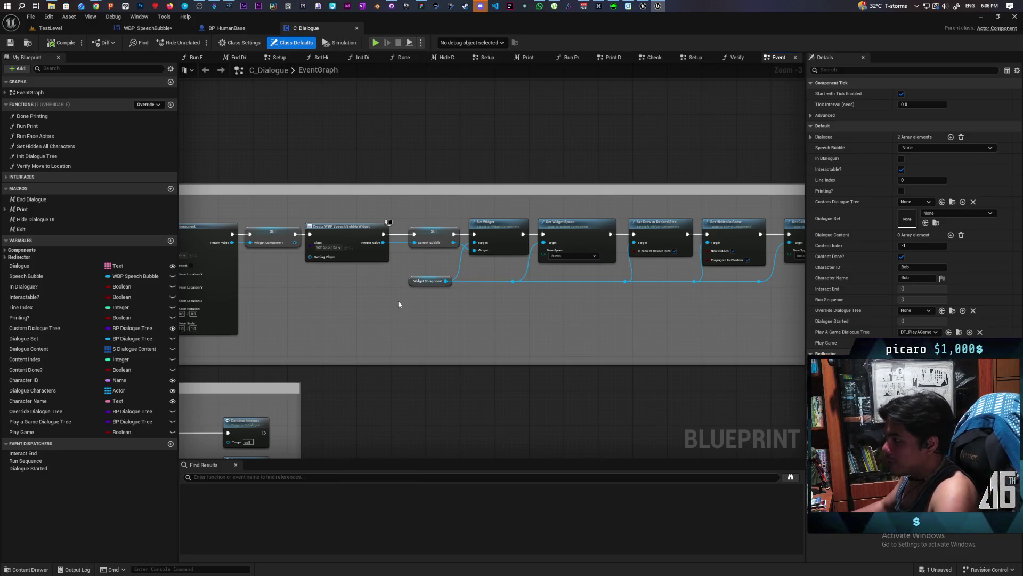
pyautogui.scroll(-2, 399, 305)
pyautogui.scroll(5, 431, 308)
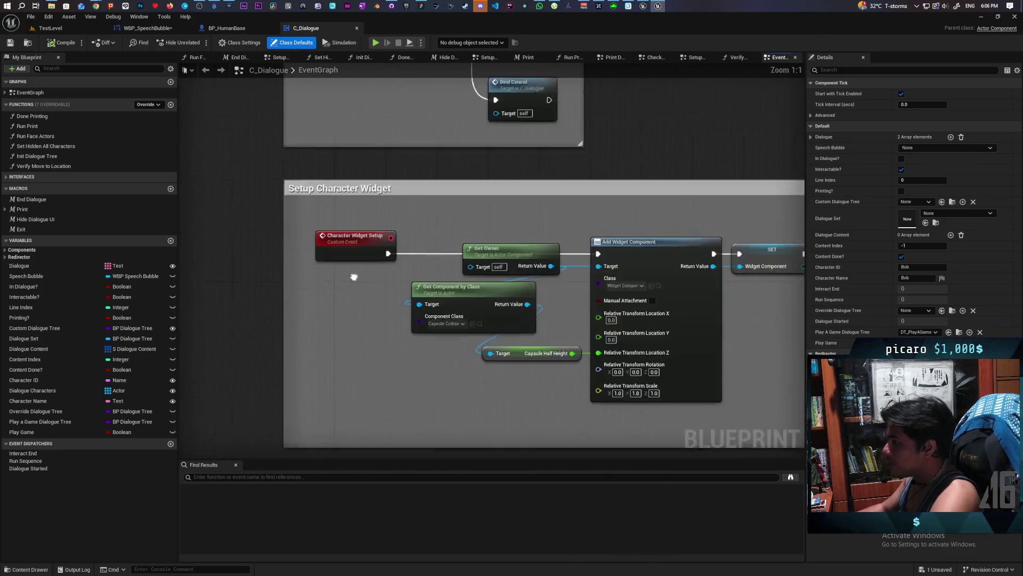
pyautogui.moveTo(354, 277); pyautogui.dragTo(324, 267)
pyautogui.click(570, 234)
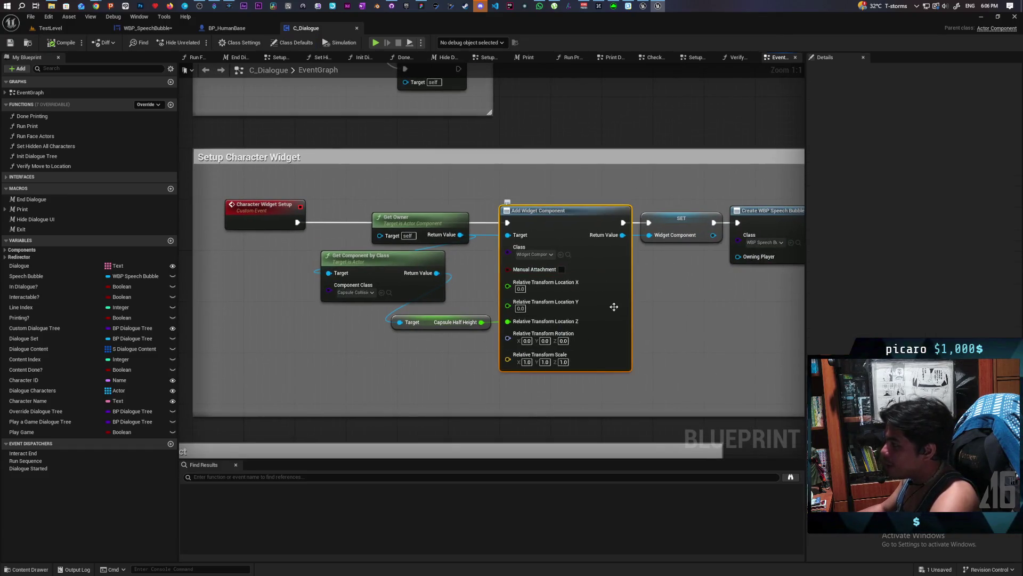
pyautogui.moveTo(735, 320)
pyautogui.mouseDown()
pyautogui.moveTo(494, 332)
pyautogui.moveTo(392, 324)
pyautogui.mouseUp()
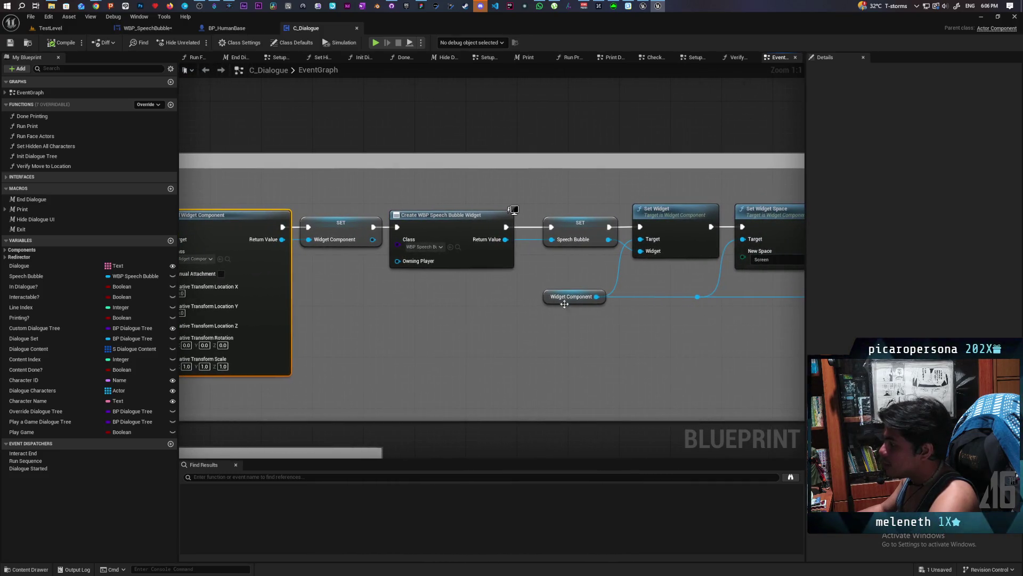
pyautogui.moveTo(655, 219); pyautogui.dragTo(494, 279)
pyautogui.moveTo(608, 296)
pyautogui.mouseDown()
pyautogui.moveTo(443, 252)
pyautogui.moveTo(339, 260)
pyautogui.mouseUp()
pyautogui.click(443, 251)
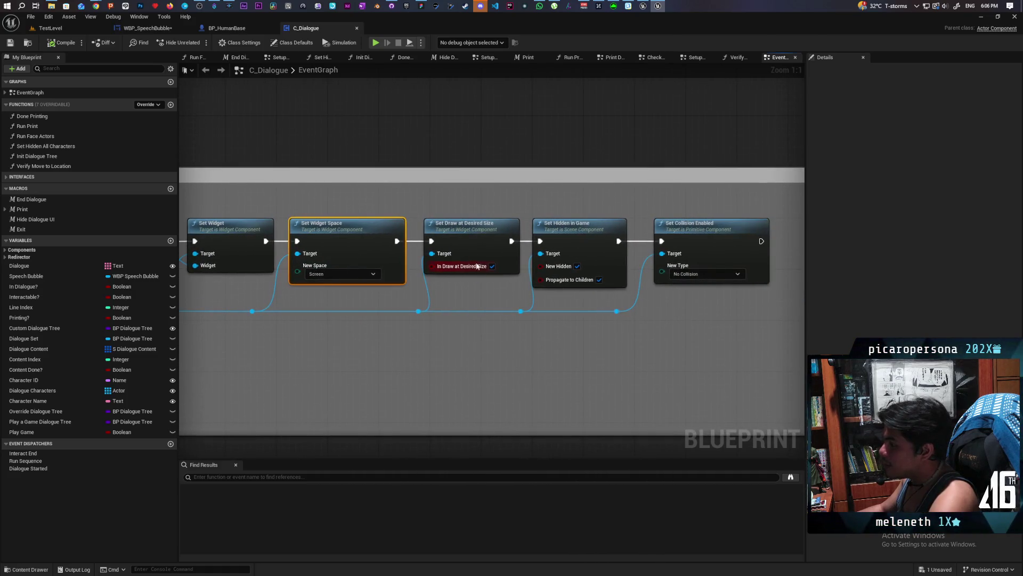
pyautogui.click(472, 241)
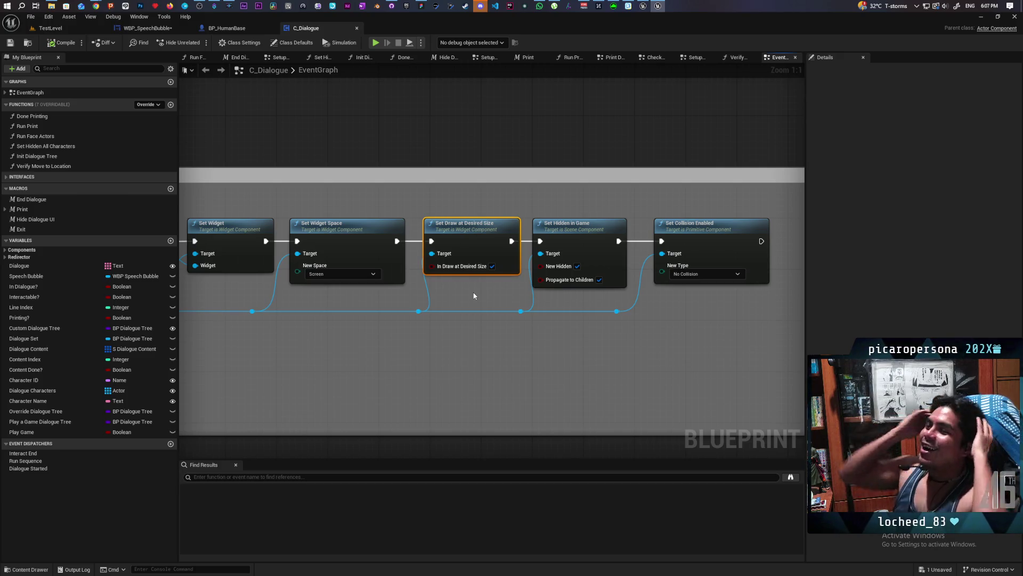
pyautogui.scroll(-12, 431, 226)
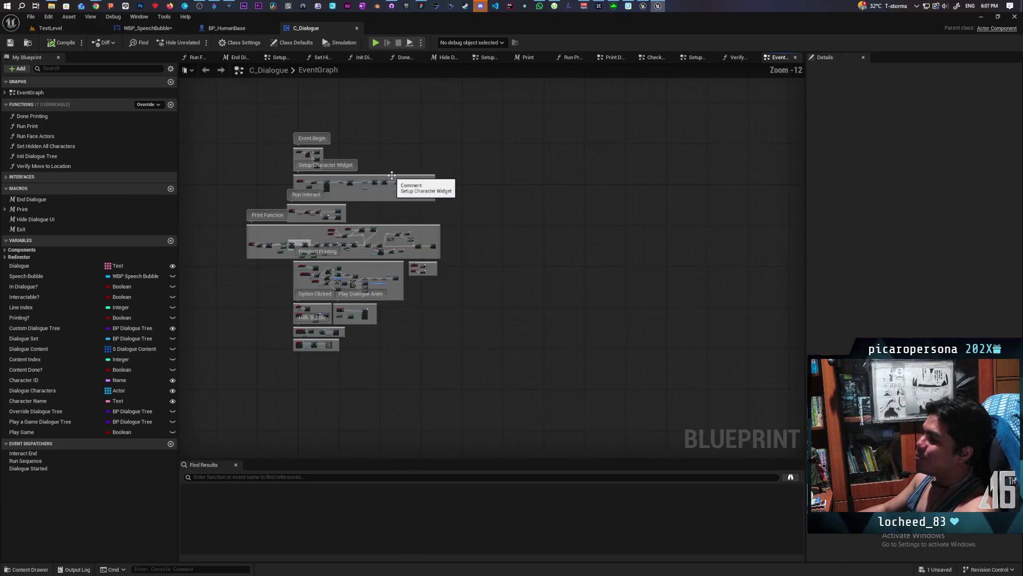
pyautogui.scroll(4, 355, 207)
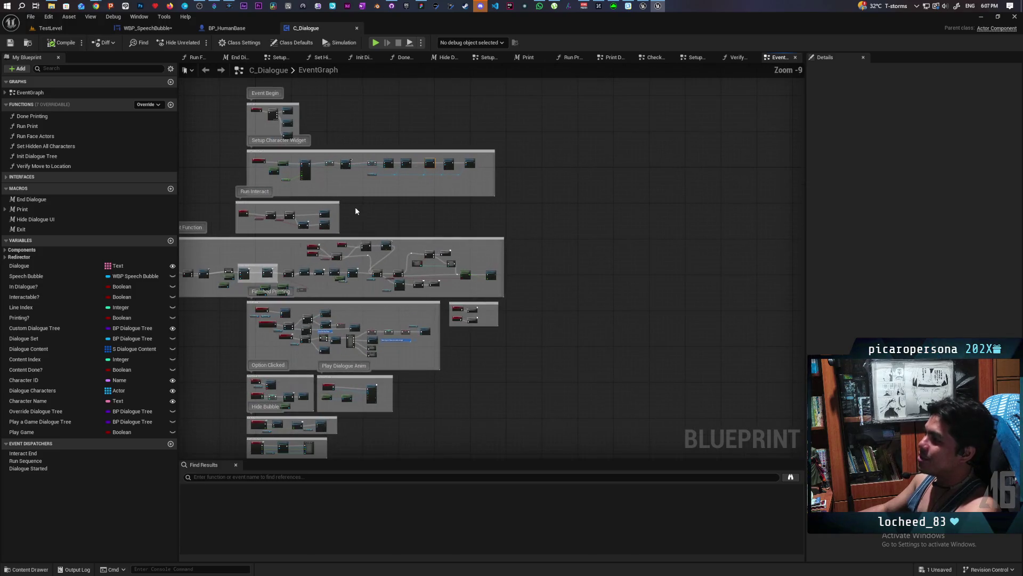
pyautogui.scroll(5, 471, 165)
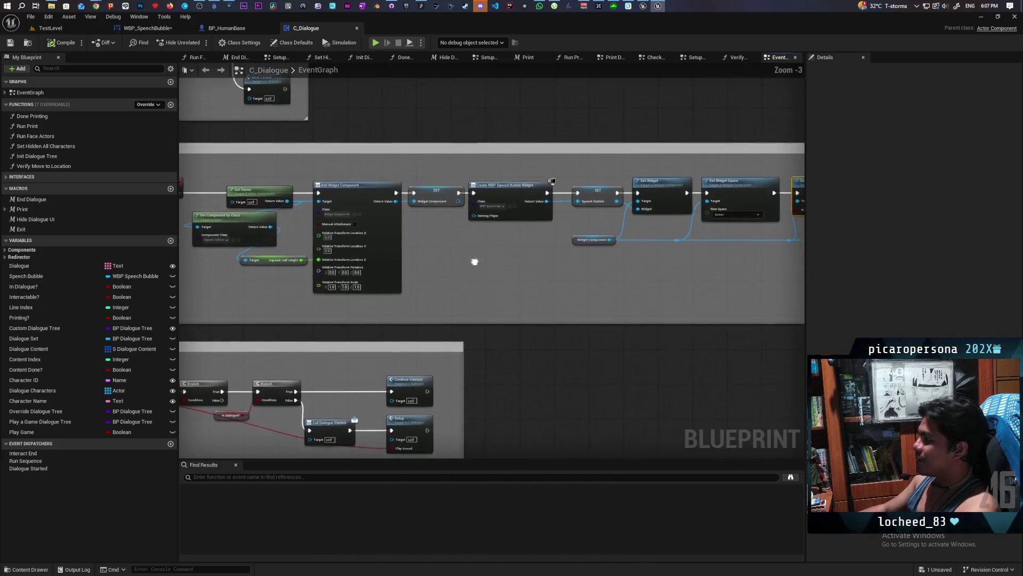
pyautogui.scroll(-3, 474, 258)
pyautogui.scroll(1, 495, 272)
pyautogui.moveTo(494, 271)
pyautogui.mouseDown()
pyautogui.moveTo(489, 308)
pyautogui.moveTo(475, 295)
pyautogui.moveTo(477, 350)
pyautogui.mouseUp()
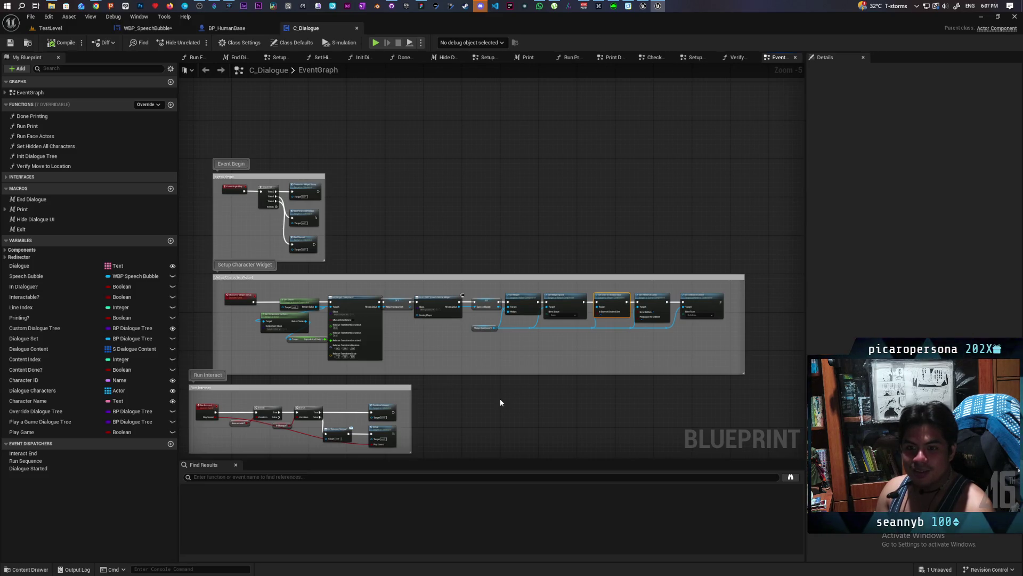
pyautogui.scroll(-7, 489, 375)
pyautogui.moveTo(525, 417)
pyautogui.mouseDown()
pyautogui.moveTo(495, 230)
pyautogui.moveTo(493, 297)
pyautogui.mouseUp()
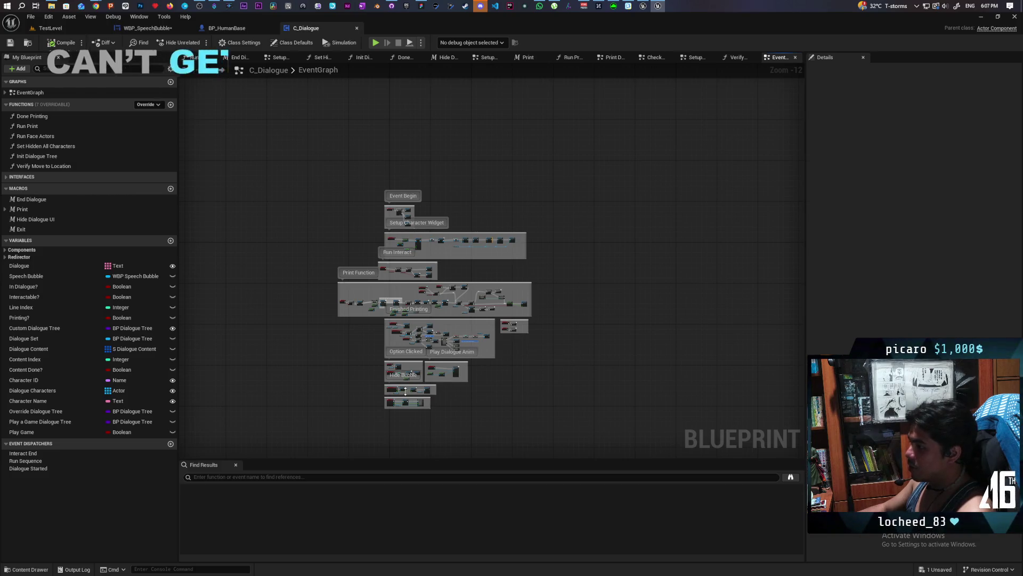
pyautogui.scroll(4, 405, 391)
pyautogui.scroll(2, 405, 391)
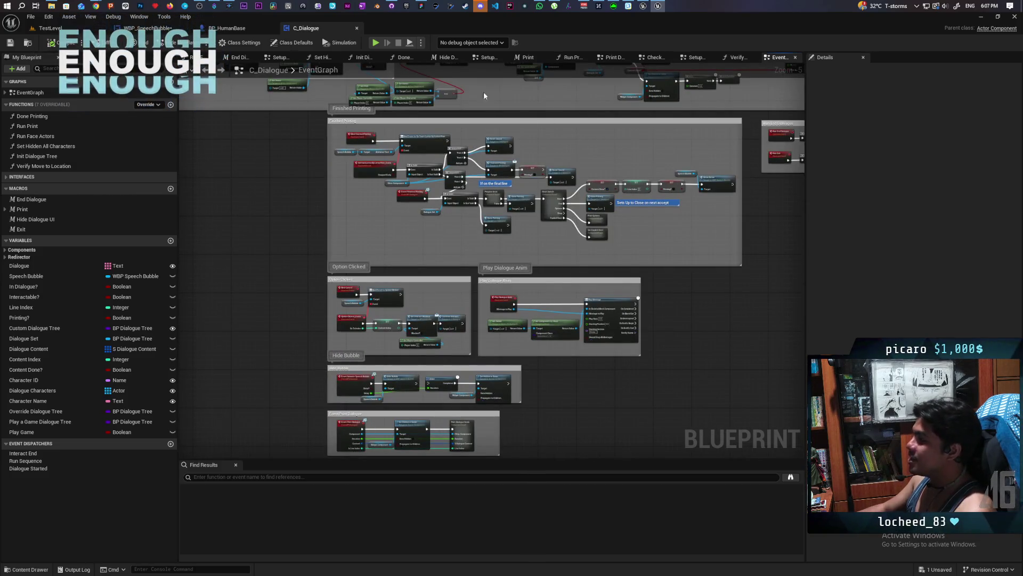
pyautogui.scroll(1, 562, 369)
pyautogui.scroll(-3, 563, 369)
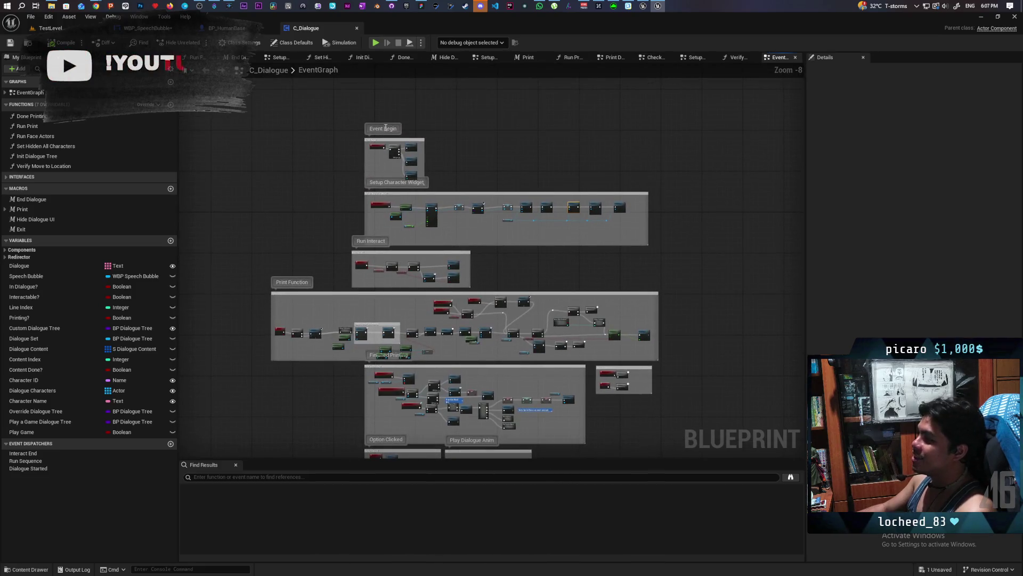
pyautogui.moveTo(501, 337); pyautogui.dragTo(488, 174)
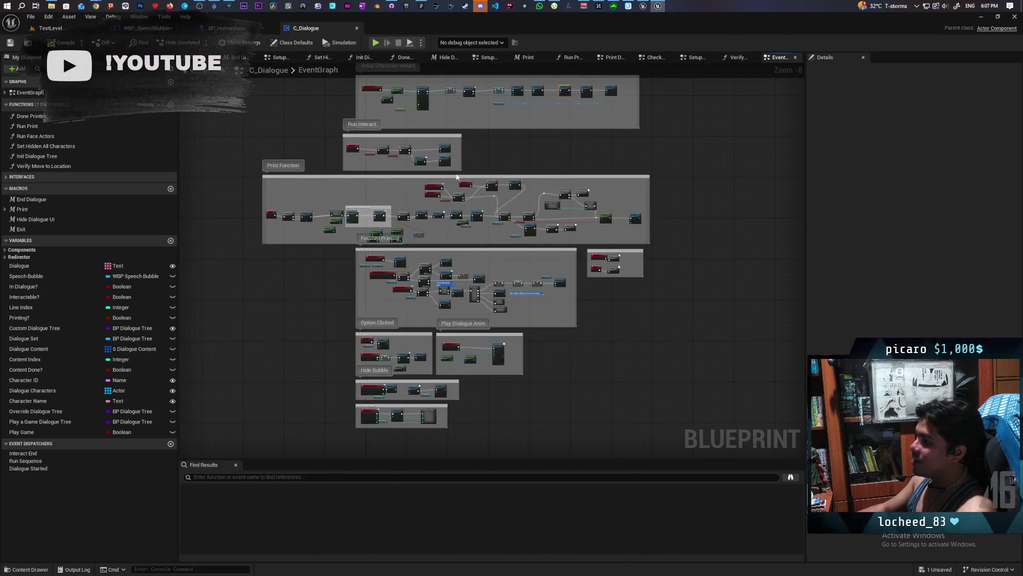
pyautogui.scroll(6, 482, 272)
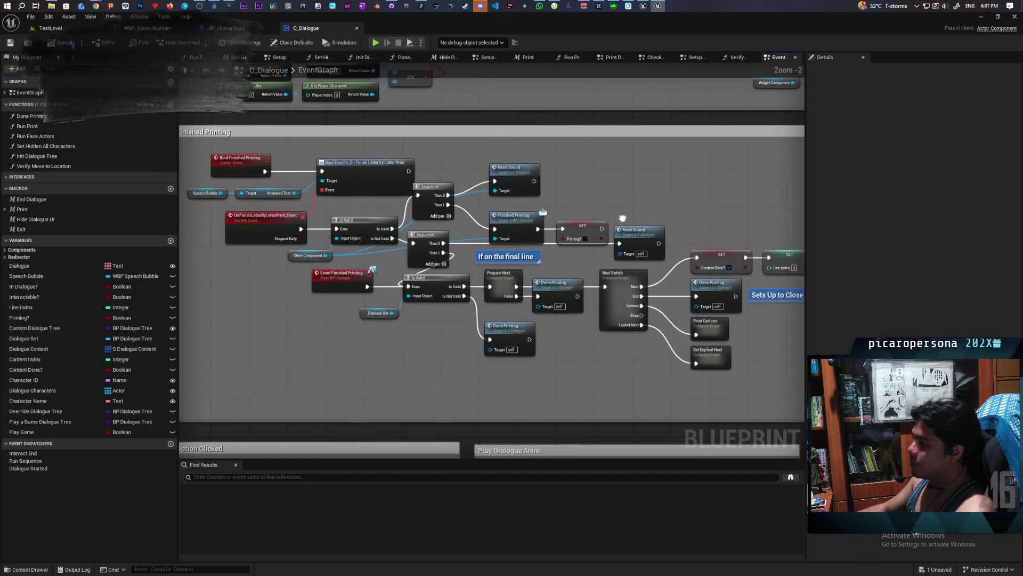
pyautogui.moveTo(572, 200)
pyautogui.mouseDown()
pyautogui.moveTo(651, 293)
pyautogui.moveTo(730, 441)
pyautogui.mouseUp()
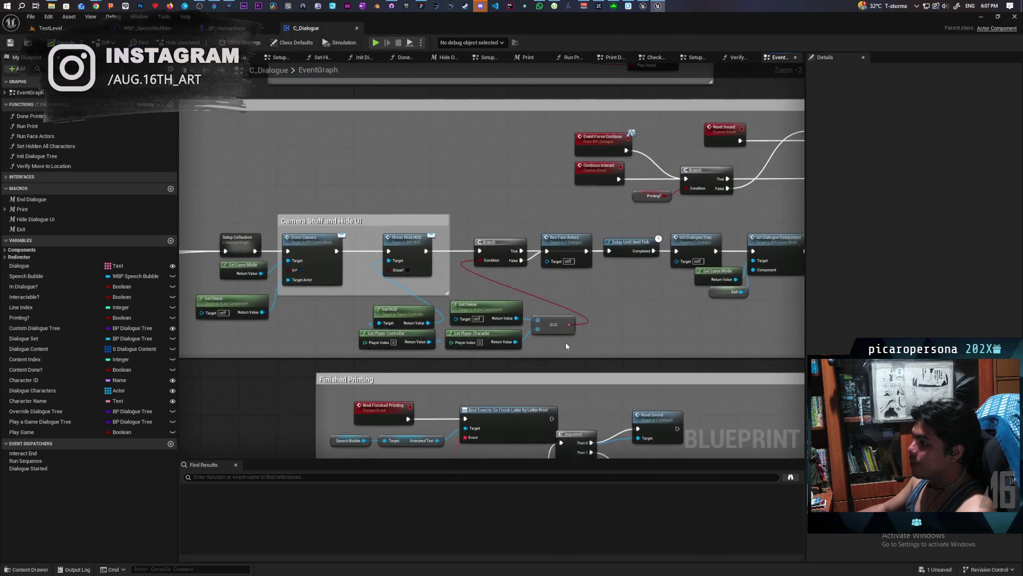
pyautogui.moveTo(521, 330); pyautogui.dragTo(704, 373)
pyautogui.scroll(2, 704, 373)
pyautogui.moveTo(424, 270); pyautogui.dragTo(616, 271)
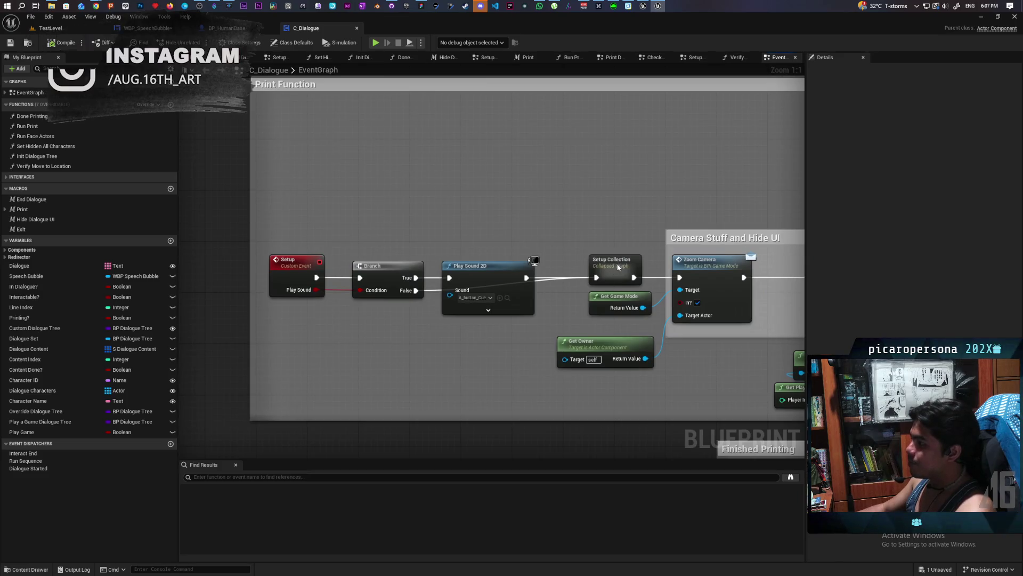
pyautogui.doubleClick(616, 269)
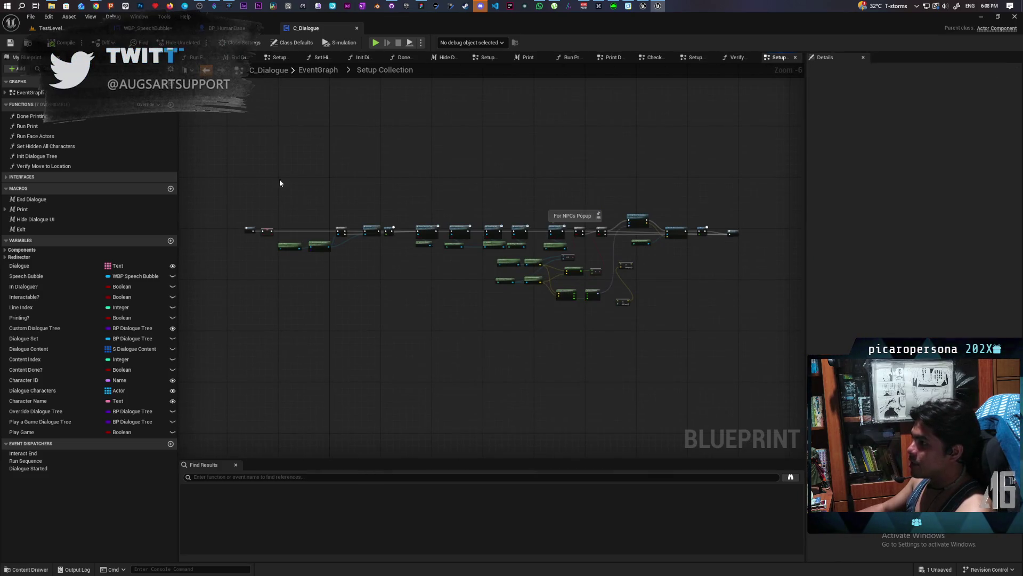
pyautogui.hotkey('alt', 'Left')
pyautogui.moveTo(497, 287)
pyautogui.mouseDown()
pyautogui.moveTo(529, 288)
pyautogui.moveTo(412, 259)
pyautogui.moveTo(650, 248)
pyautogui.moveTo(411, 221)
pyautogui.moveTo(161, 224)
pyautogui.mouseUp()
pyautogui.moveTo(565, 303); pyautogui.dragTo(466, 305)
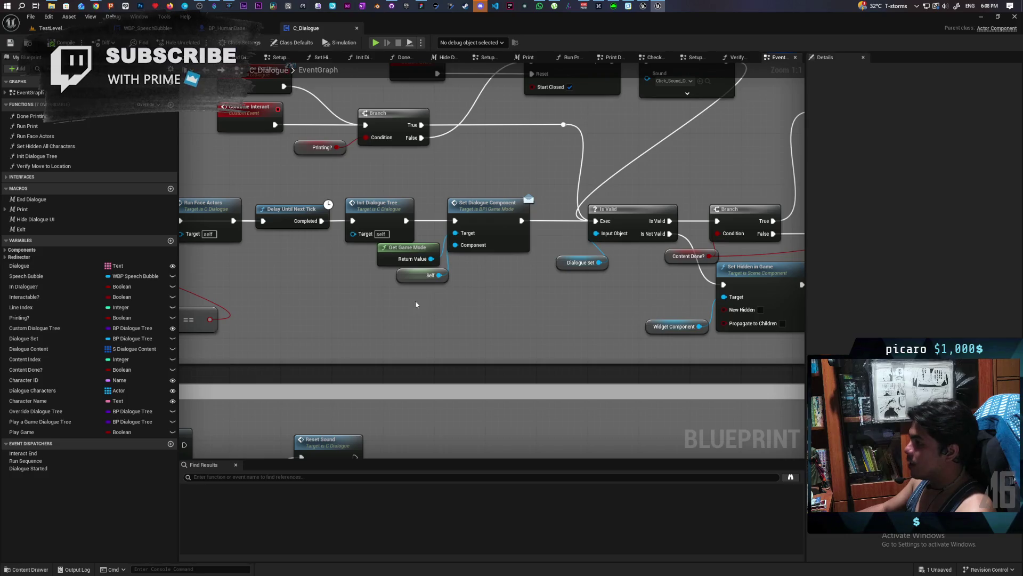
pyautogui.doubleClick(377, 218)
pyautogui.scroll(-6, 467, 286)
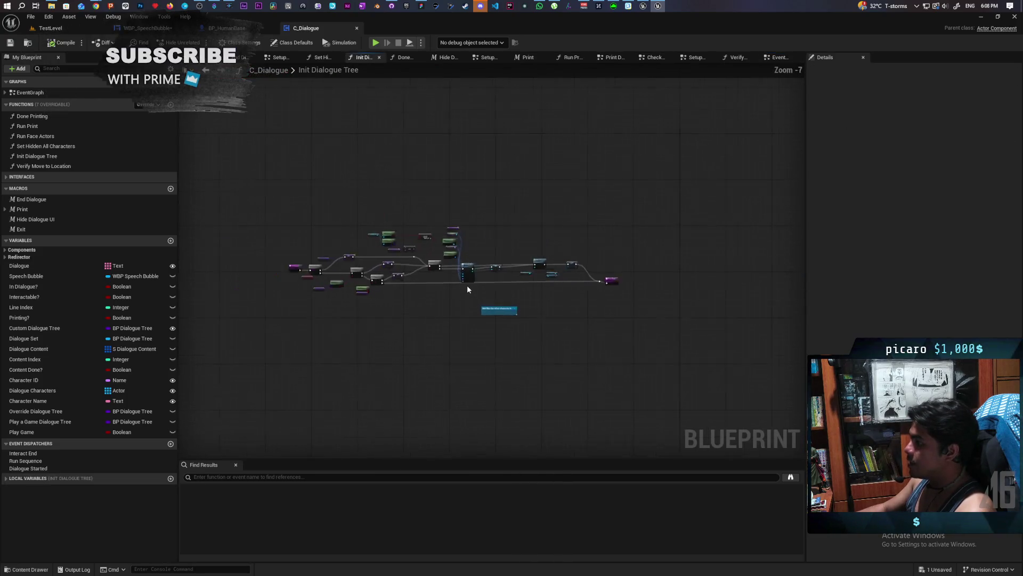
pyautogui.scroll(2, 468, 288)
pyautogui.click(205, 71)
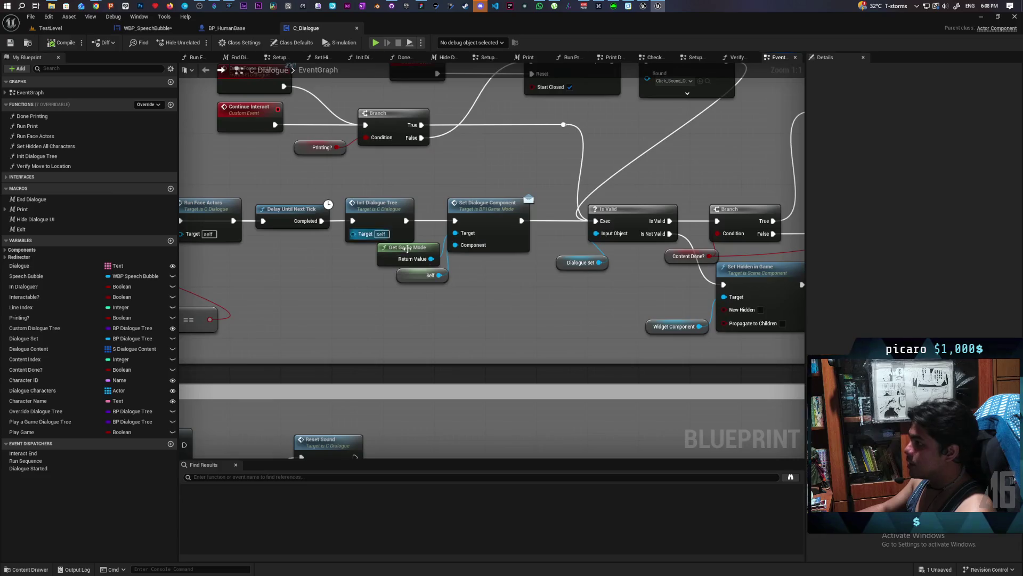
pyautogui.moveTo(474, 294)
pyautogui.mouseDown()
pyautogui.moveTo(406, 284)
pyautogui.moveTo(401, 302)
pyautogui.moveTo(513, 423)
pyautogui.moveTo(373, 405)
pyautogui.moveTo(352, 307)
pyautogui.mouseUp()
pyautogui.moveTo(508, 299); pyautogui.dragTo(366, 286)
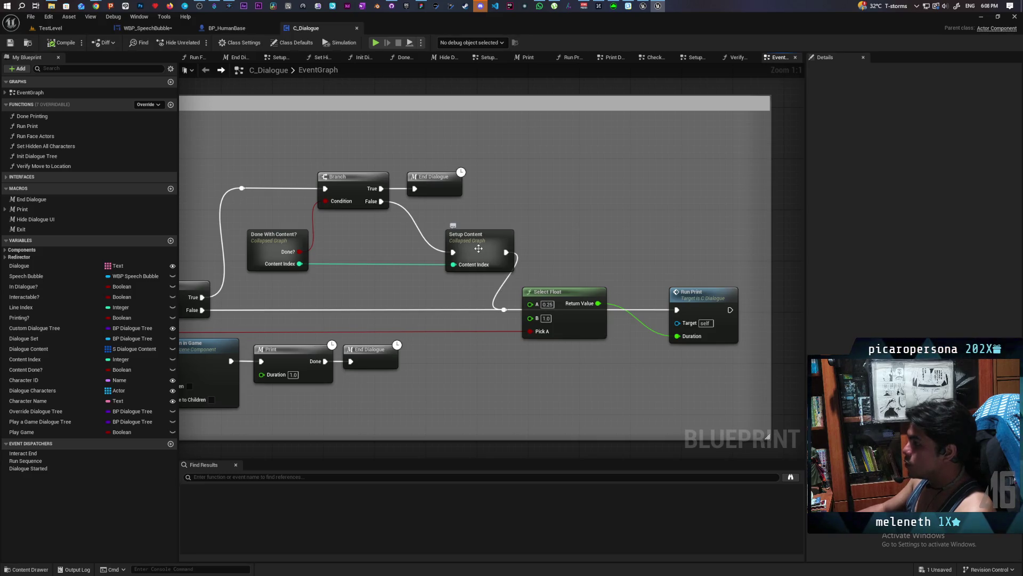
pyautogui.doubleClick(479, 248)
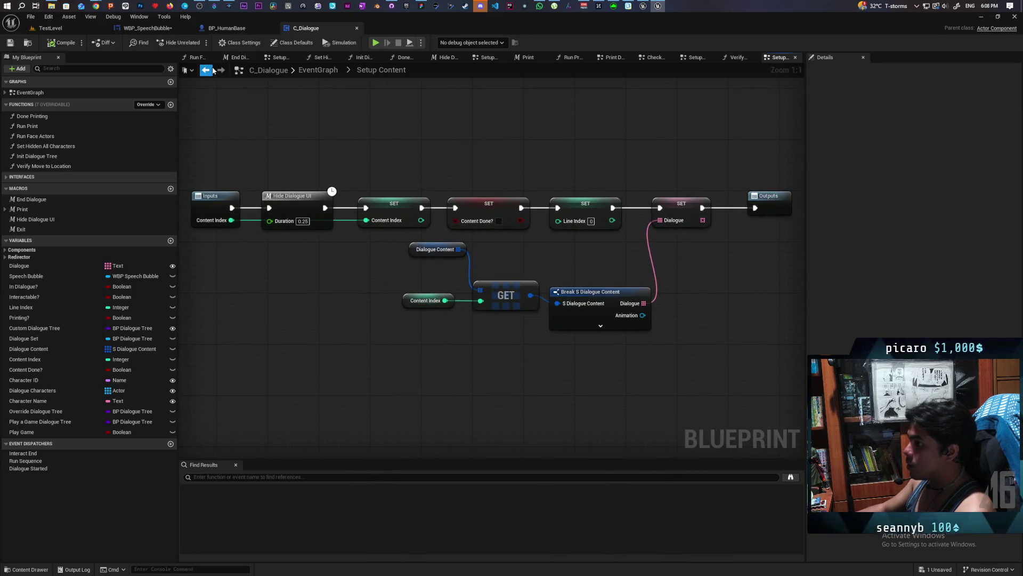
# - Inspect the Run Print function graph's Break S Dialogue Content, GET and Content Index nodes
pyautogui.click(206, 70)
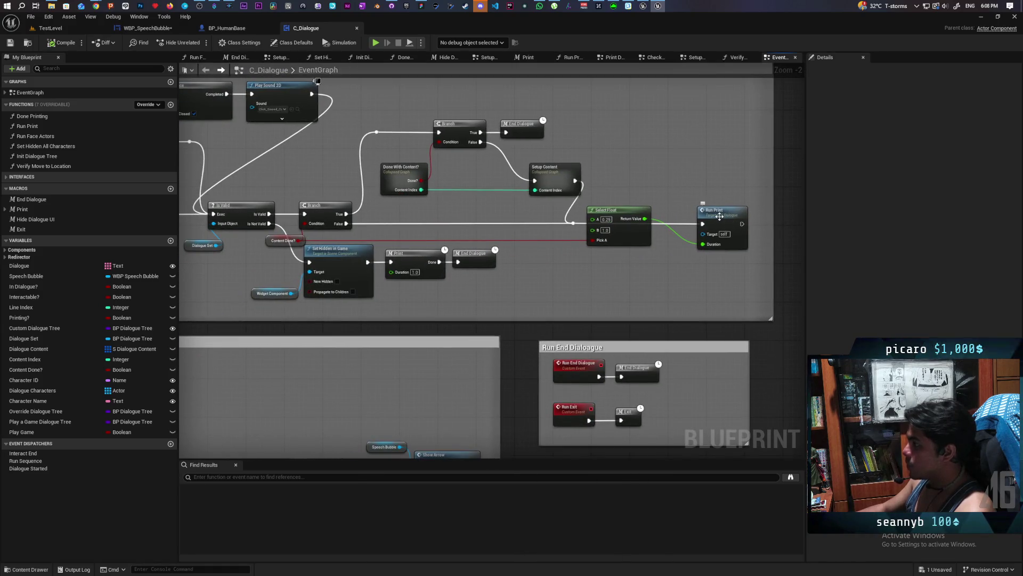
pyautogui.doubleClick(720, 217)
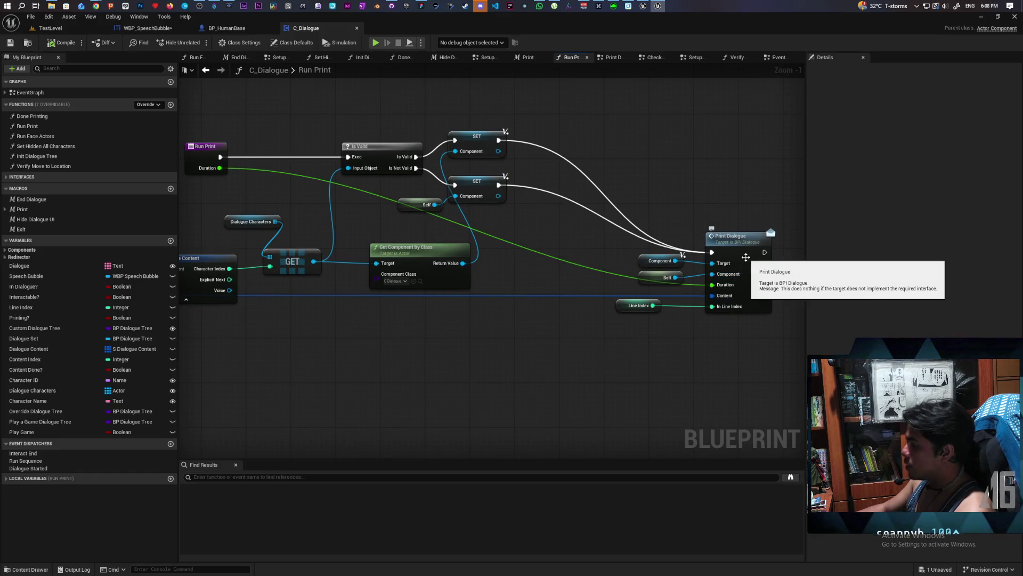
pyautogui.moveTo(484, 293); pyautogui.dragTo(625, 294)
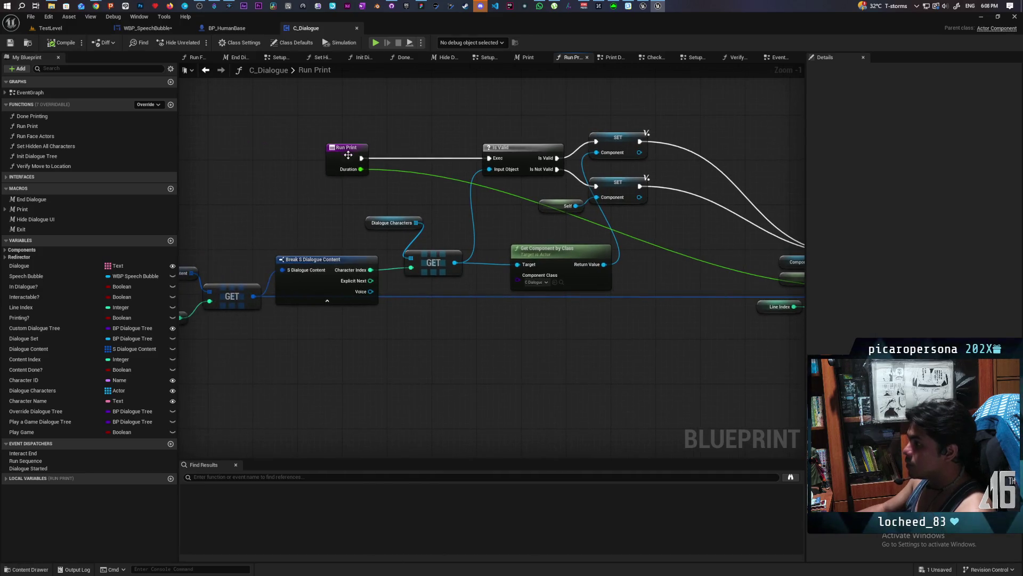
pyautogui.moveTo(348, 155); pyautogui.dragTo(449, 153)
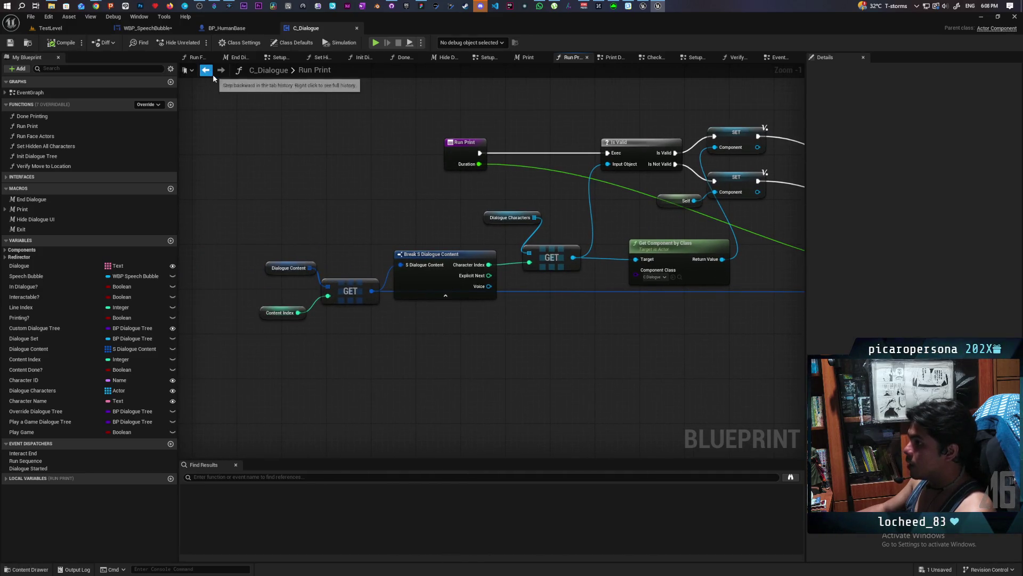
pyautogui.click(206, 71)
# - Look inside the Next Switch and Prepare Next collapsed graphs, returning to the event graph
pyautogui.scroll(-3, 503, 246)
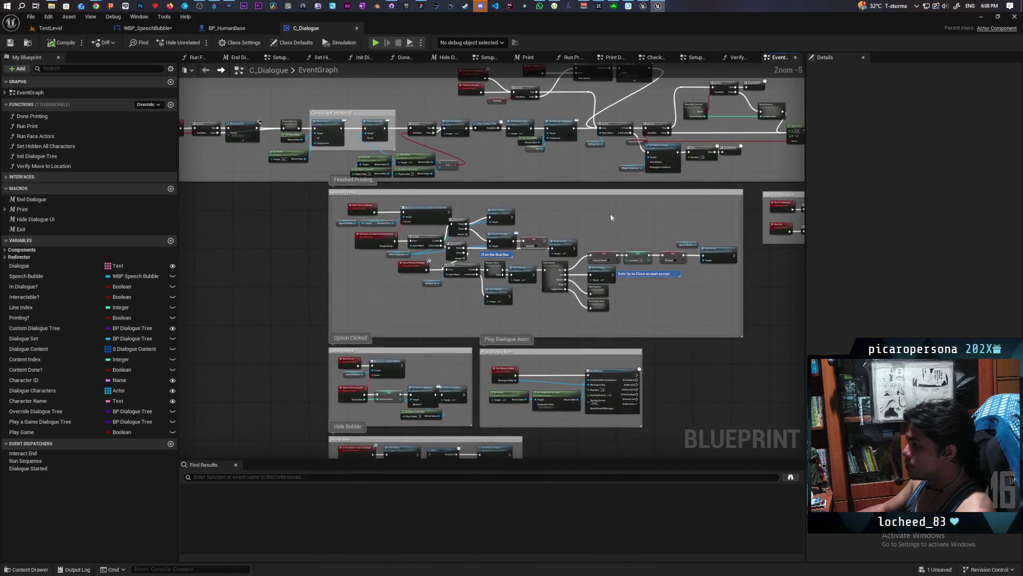
pyautogui.scroll(3, 425, 248)
pyautogui.scroll(2, 563, 260)
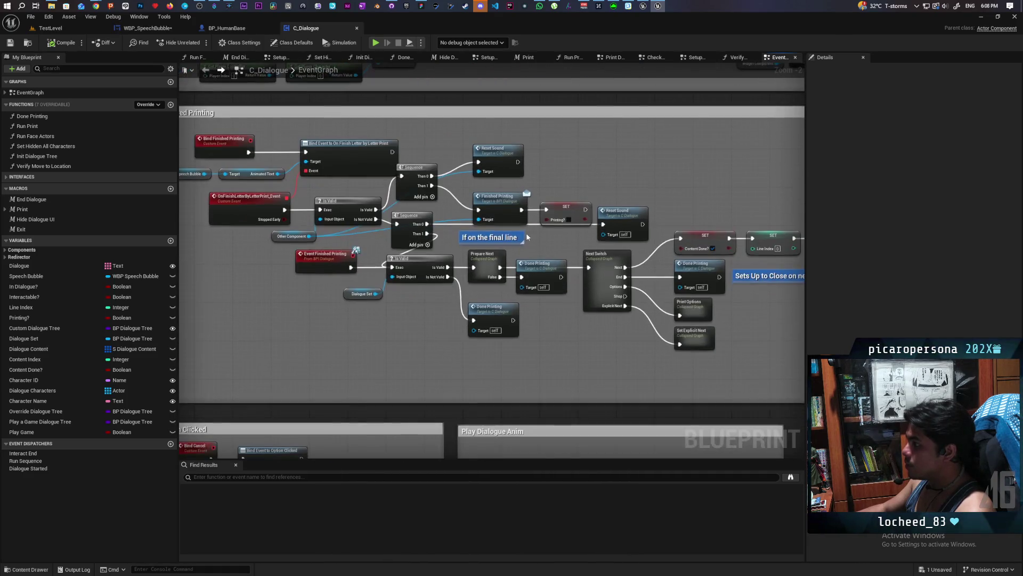
pyautogui.doubleClick(615, 287)
pyautogui.click(205, 71)
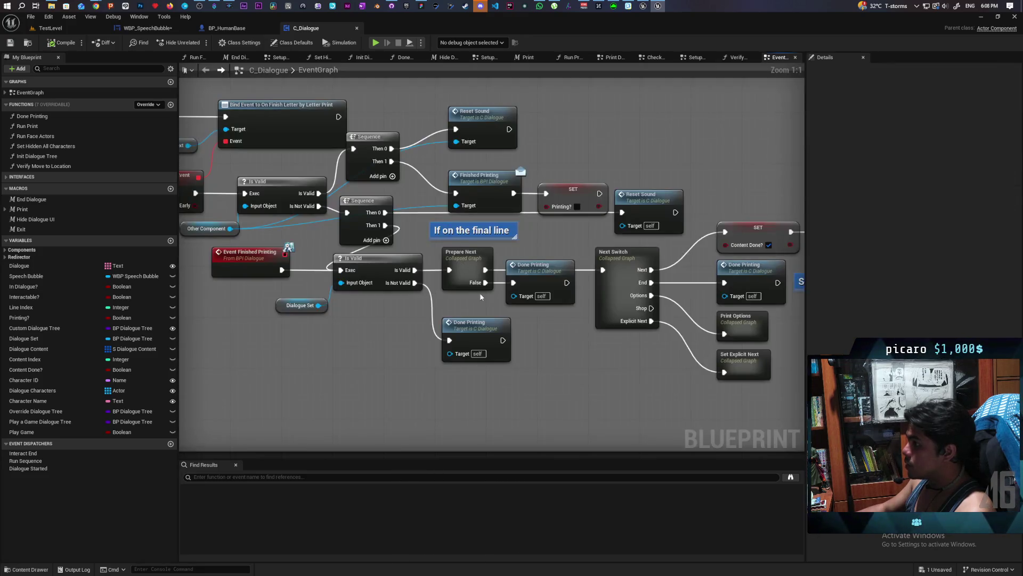
pyautogui.doubleClick(550, 293)
pyautogui.scroll(-3, 550, 298)
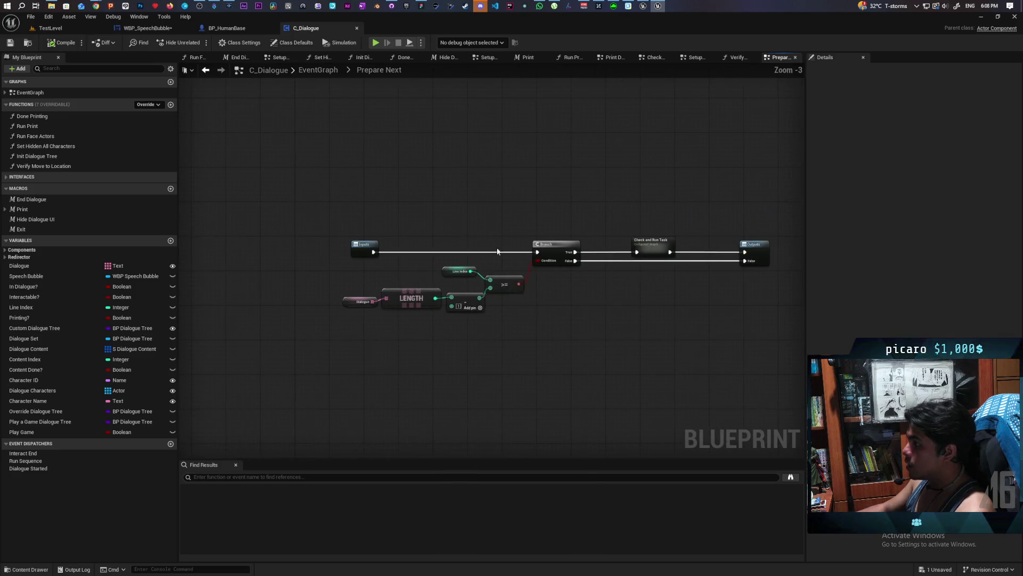
pyautogui.click(205, 70)
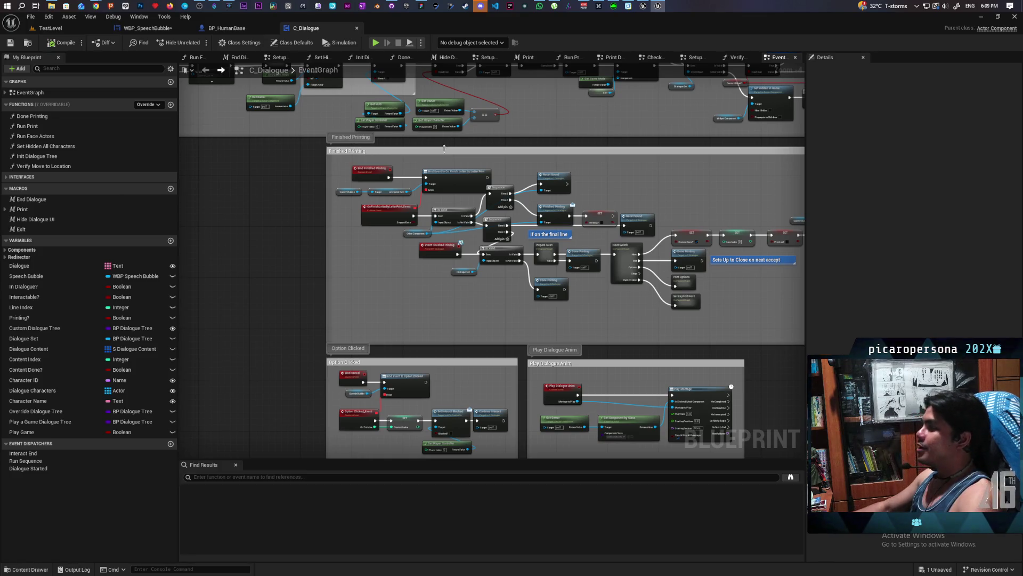
# - Zoom out to show all comment groups and restore the editor to a floating window
pyautogui.scroll(-8, 485, 137)
pyautogui.moveTo(508, 202)
pyautogui.mouseDown()
pyautogui.moveTo(628, 270)
pyautogui.moveTo(514, 294)
pyautogui.moveTo(535, 277)
pyautogui.moveTo(575, 288)
pyautogui.mouseUp()
pyautogui.scroll(1, 535, 277)
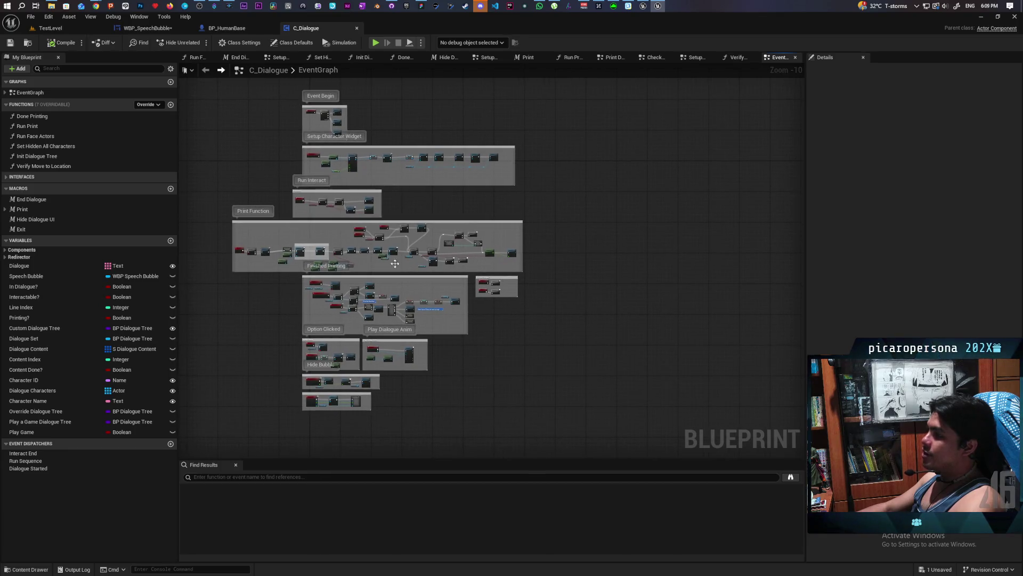
pyautogui.moveTo(667, 33); pyautogui.dragTo(650, 58)
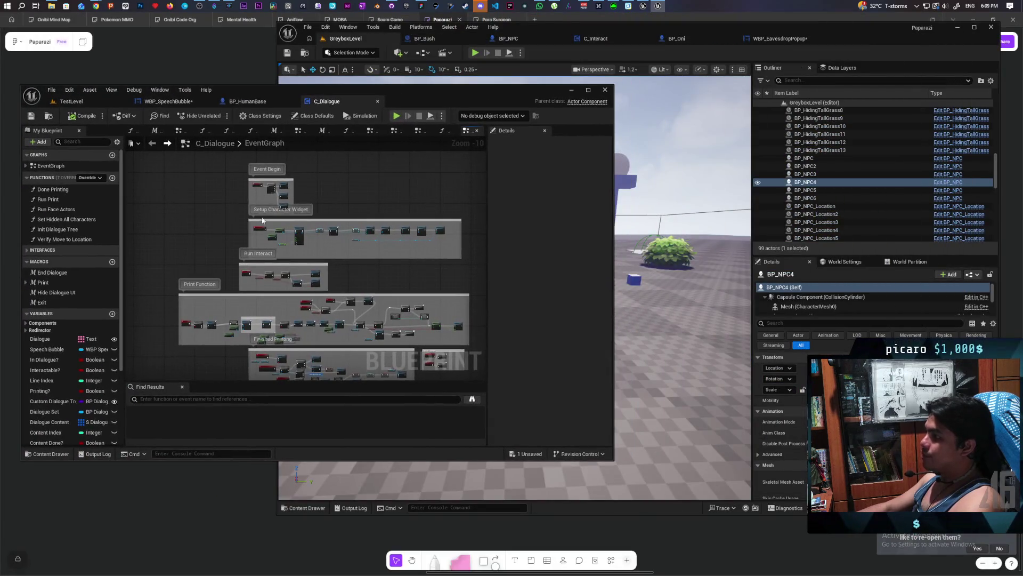
# - Bring up BP_Oni's event graph and move its editor window to the right
pyautogui.click(676, 39)
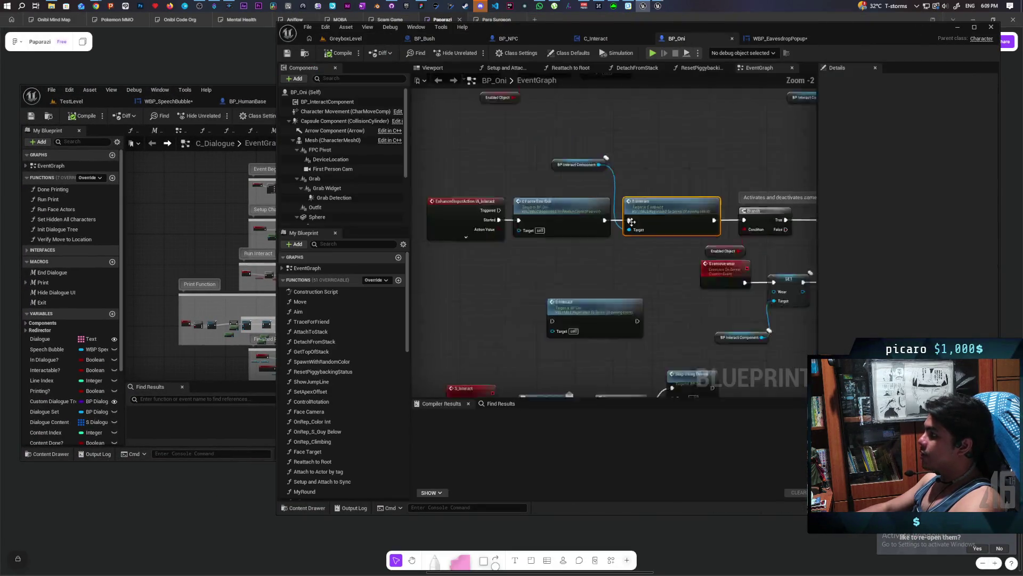
pyautogui.moveTo(592, 275)
pyautogui.mouseDown()
pyautogui.moveTo(707, 165)
pyautogui.moveTo(778, 156)
pyautogui.moveTo(755, 200)
pyautogui.mouseUp()
pyautogui.moveTo(852, 37); pyautogui.dragTo(970, 54)
pyautogui.moveTo(632, 257)
pyautogui.mouseDown()
pyautogui.moveTo(703, 349)
pyautogui.moveTo(674, 178)
pyautogui.moveTo(606, 322)
pyautogui.mouseUp()
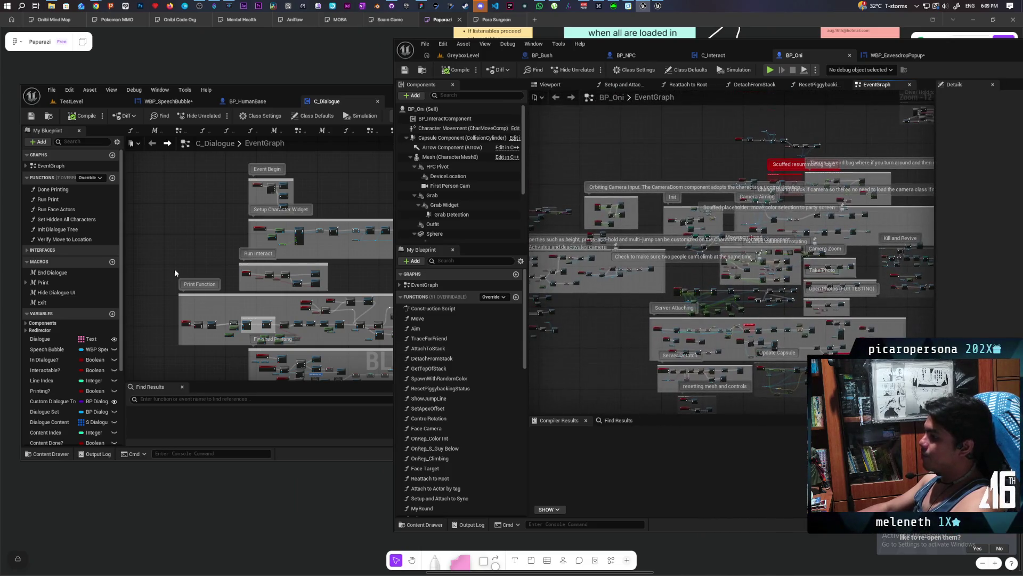
# - Fit the whole C_Dialogue graph in view, check BP_Oni's lower comment groups, then list Pop_Dialogue assets
pyautogui.click(176, 272)
pyautogui.scroll(-1, 305, 235)
pyautogui.moveTo(306, 234)
pyautogui.mouseDown()
pyautogui.moveTo(266, 229)
pyautogui.moveTo(189, 262)
pyautogui.mouseUp()
pyautogui.scroll(-1, 190, 261)
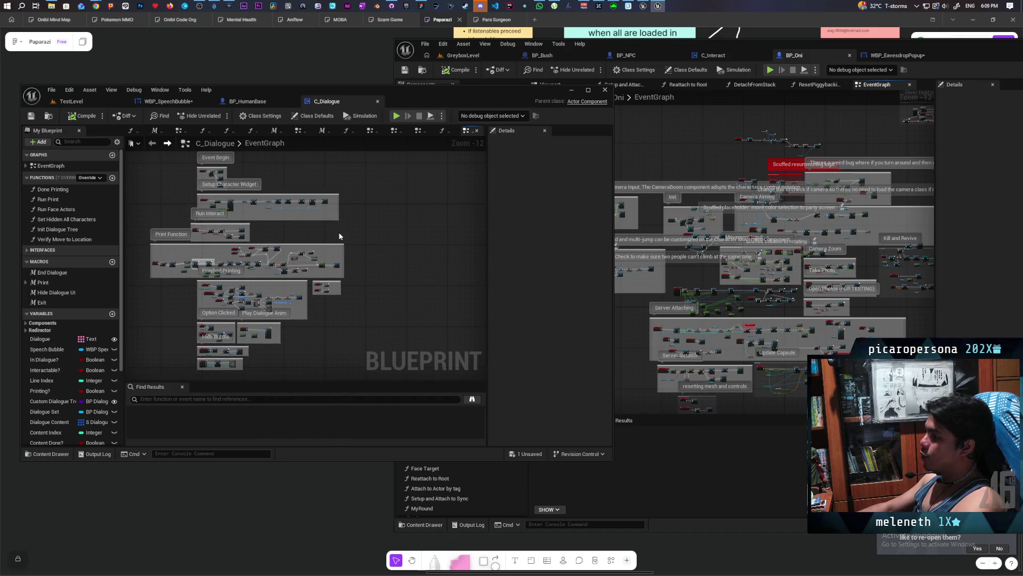
pyautogui.moveTo(712, 155)
pyautogui.mouseDown()
pyautogui.moveTo(663, 131)
pyautogui.moveTo(710, 155)
pyautogui.moveTo(783, 114)
pyautogui.moveTo(707, 268)
pyautogui.moveTo(745, 261)
pyautogui.moveTo(600, 199)
pyautogui.mouseUp()
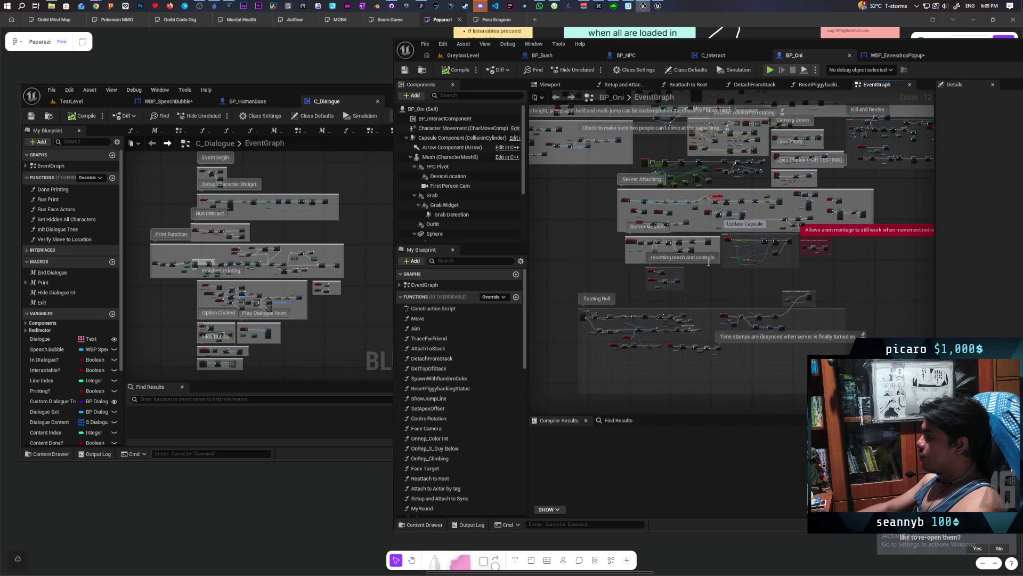
pyautogui.moveTo(804, 232)
pyautogui.mouseDown()
pyautogui.moveTo(703, 202)
pyautogui.moveTo(655, 235)
pyautogui.moveTo(746, 208)
pyautogui.moveTo(632, 296)
pyautogui.mouseUp()
pyautogui.click(266, 147)
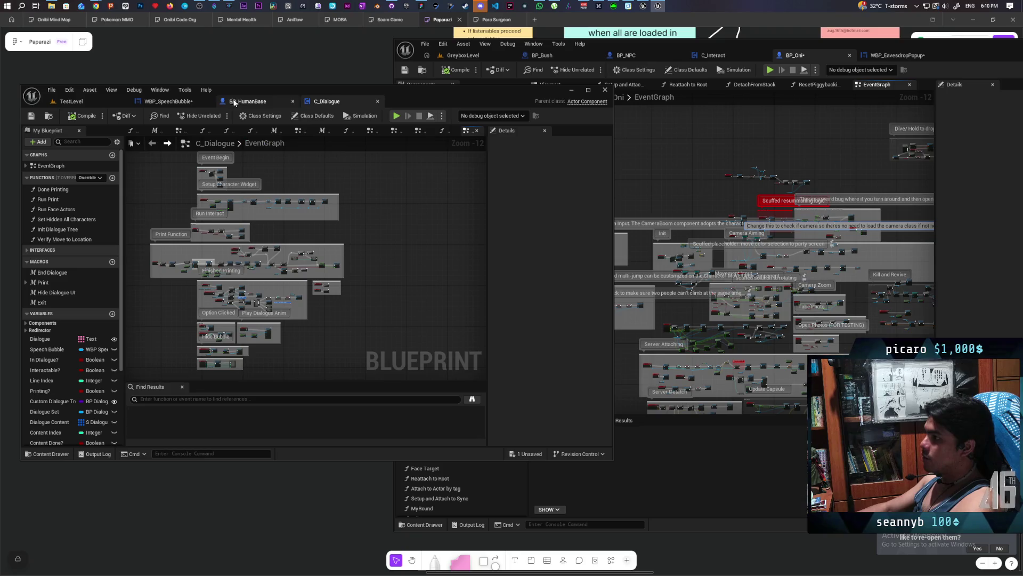
pyautogui.click(48, 454)
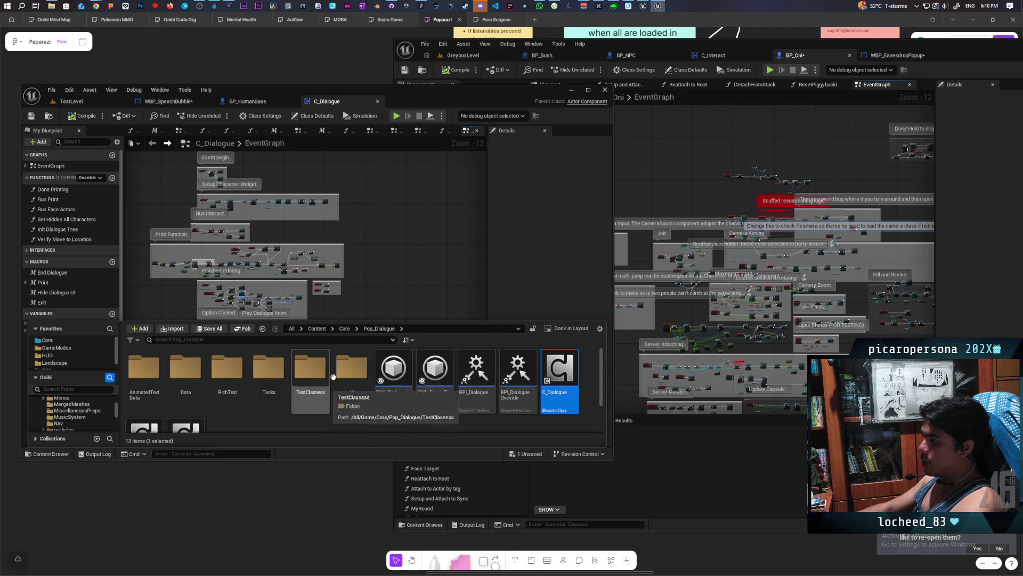
# - Open the BP_AO blueprint from Core > Characters and pan to its Interact blocks
pyautogui.click(346, 329)
pyautogui.doubleClick(228, 371)
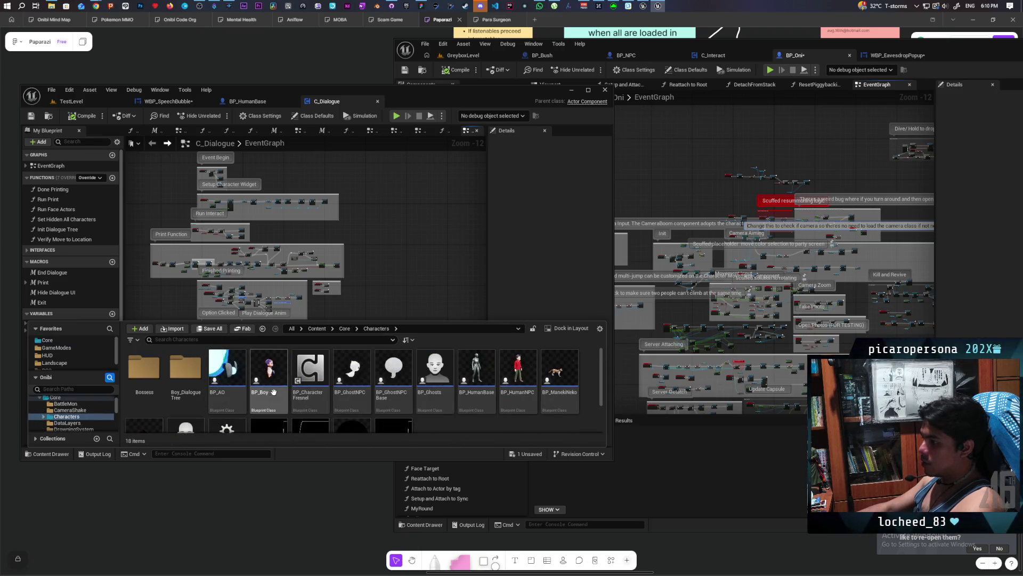
pyautogui.click(239, 386)
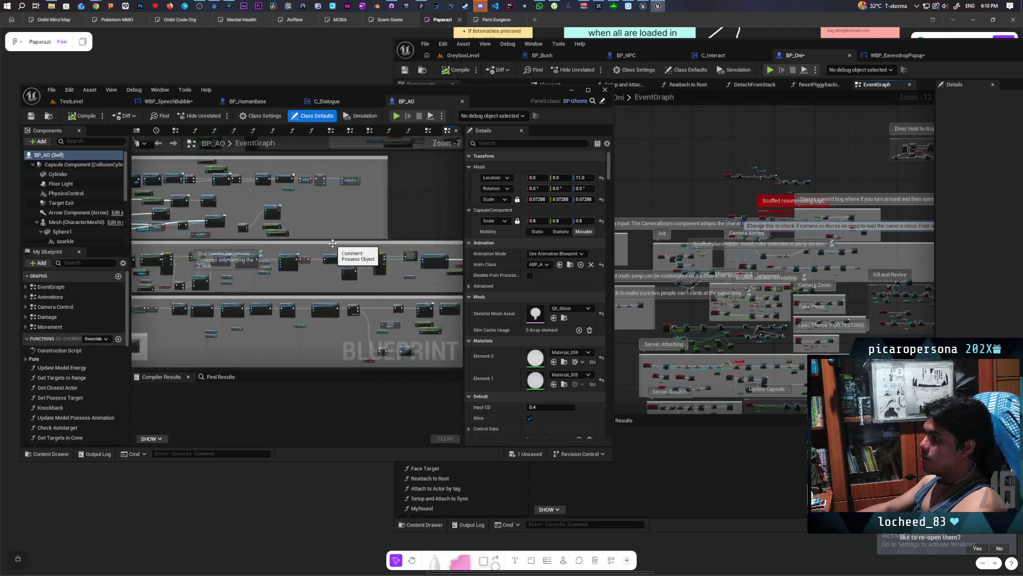
pyautogui.moveTo(333, 243)
pyautogui.mouseDown()
pyautogui.moveTo(252, 295)
pyautogui.moveTo(258, 288)
pyautogui.moveTo(217, 277)
pyautogui.moveTo(378, 292)
pyautogui.moveTo(200, 274)
pyautogui.moveTo(176, 320)
pyautogui.moveTo(211, 197)
pyautogui.mouseUp()
pyautogui.moveTo(305, 254)
pyautogui.mouseDown()
pyautogui.moveTo(361, 320)
pyautogui.moveTo(349, 331)
pyautogui.moveTo(232, 166)
pyautogui.mouseUp()
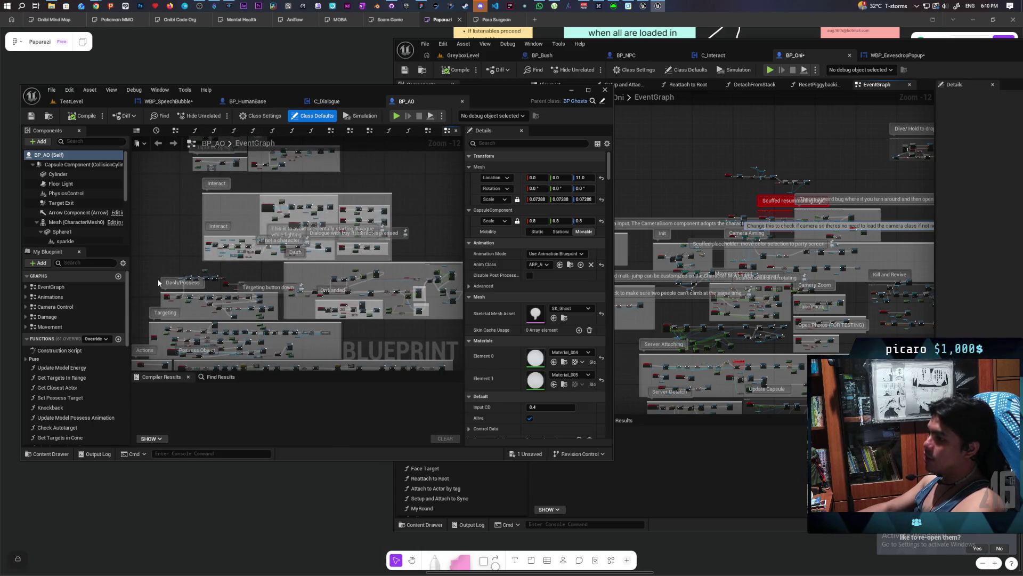
# - Step through BP_AO's Animations, Camera Control, Damage and Movement graphs
pyautogui.doubleClick(55, 298)
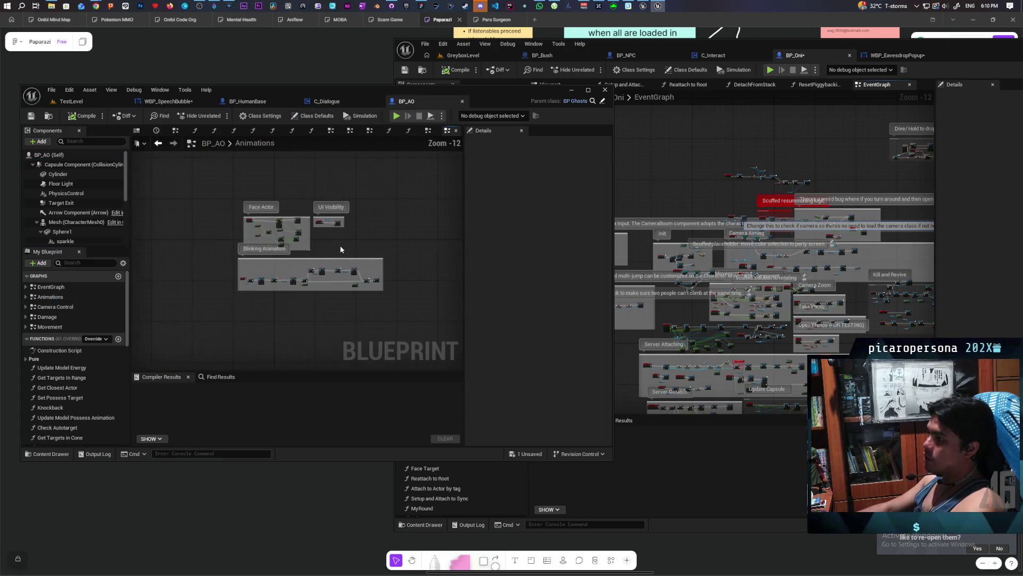
pyautogui.doubleClick(52, 308)
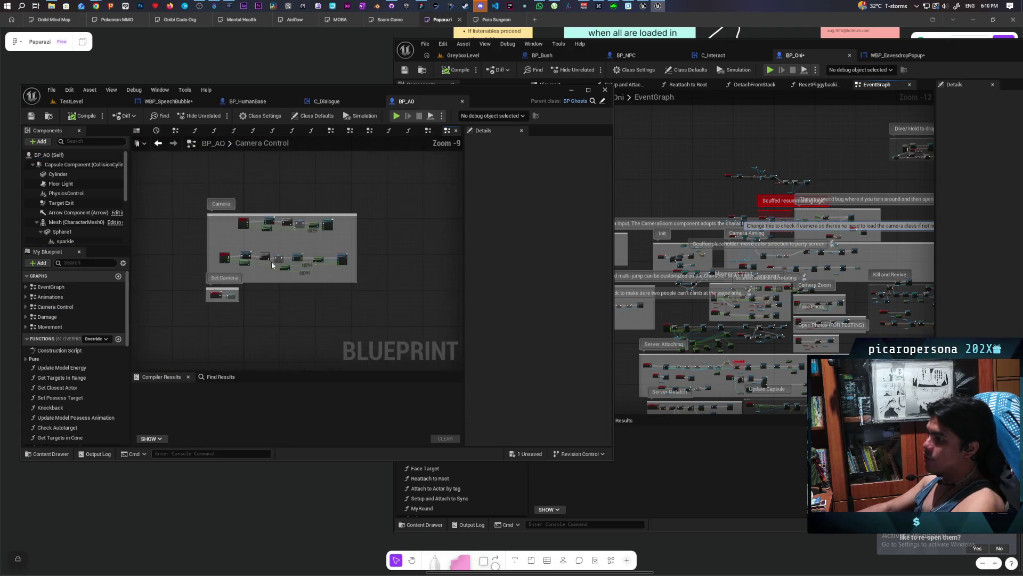
pyautogui.doubleClick(54, 317)
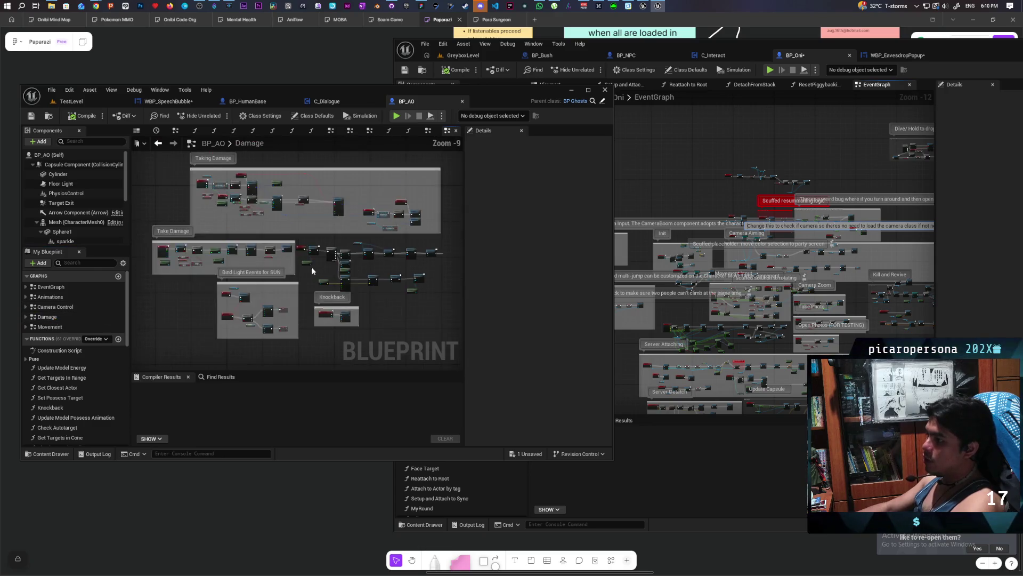
pyautogui.doubleClick(49, 327)
pyautogui.moveTo(283, 283)
pyautogui.mouseDown()
pyautogui.moveTo(267, 270)
pyautogui.moveTo(261, 229)
pyautogui.mouseUp()
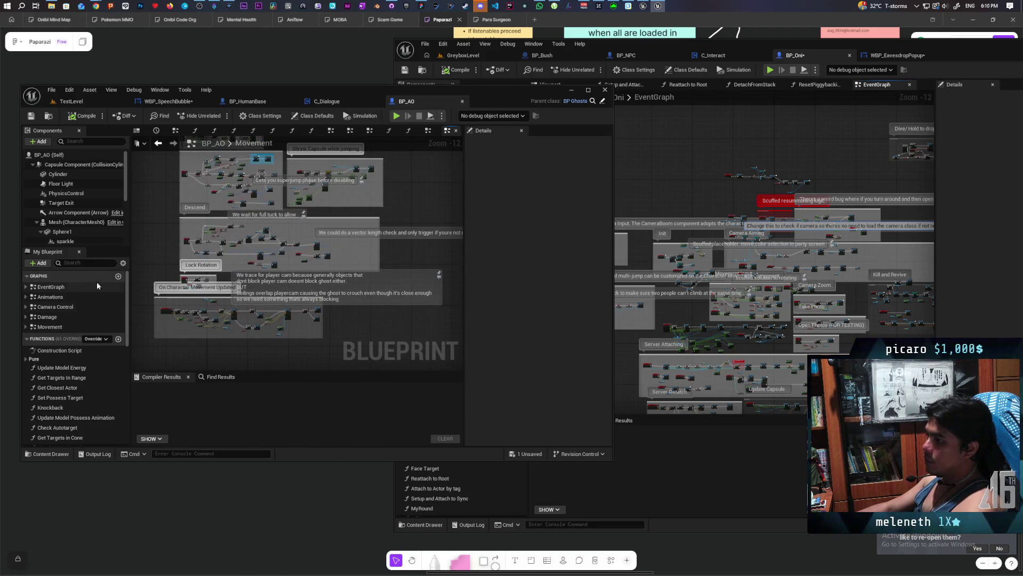
pyautogui.moveTo(265, 270)
pyautogui.mouseDown()
pyautogui.moveTo(160, 219)
pyautogui.moveTo(163, 235)
pyautogui.mouseUp()
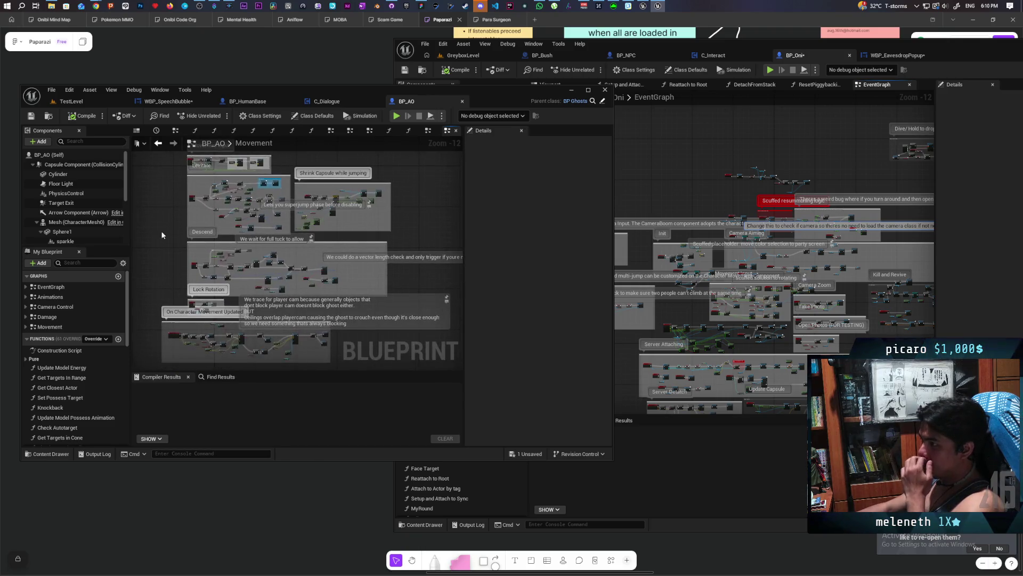
pyautogui.click(729, 258)
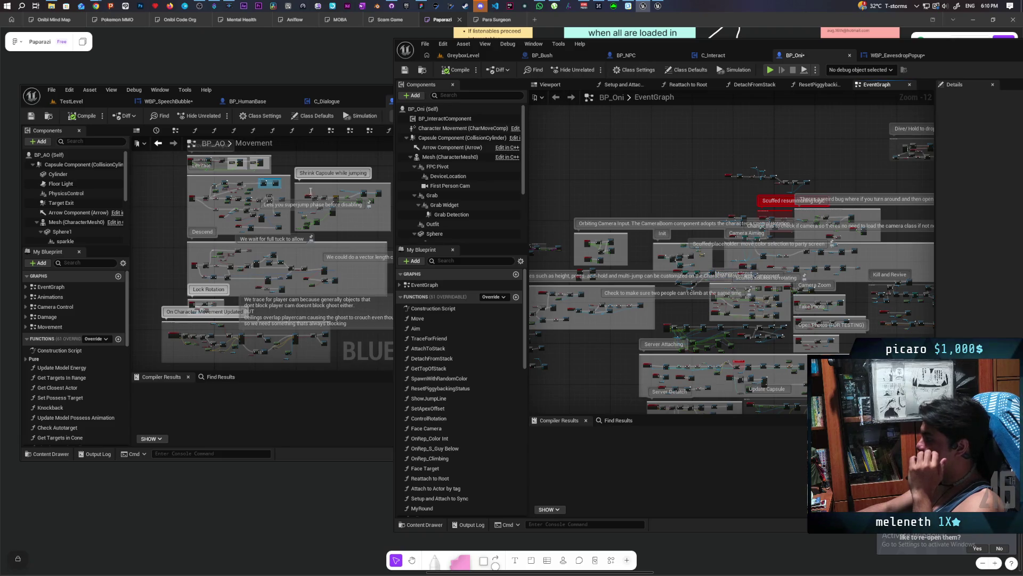
pyautogui.click(323, 95)
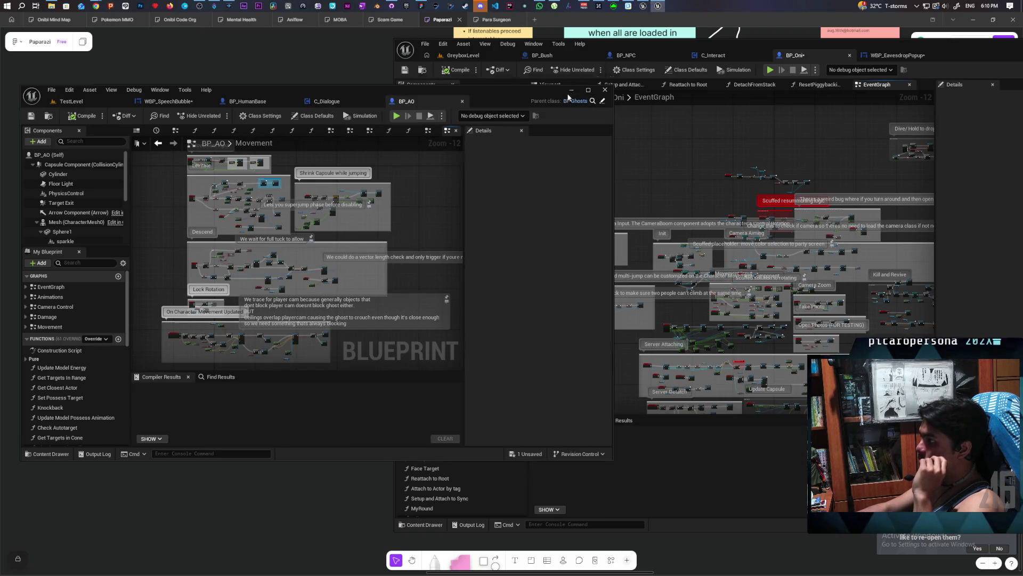
pyautogui.click(571, 90)
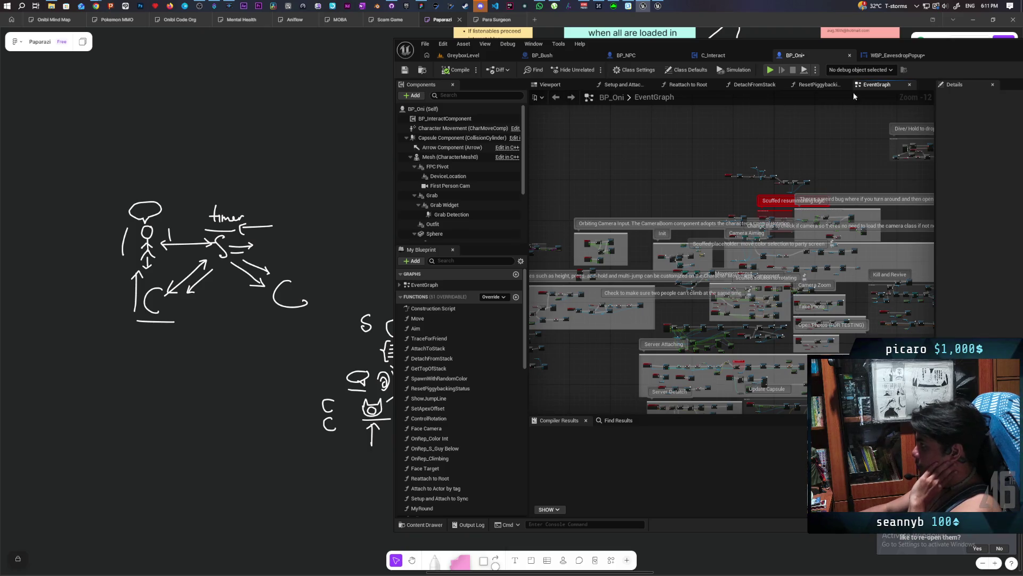
pyautogui.moveTo(960, 52); pyautogui.dragTo(781, 56)
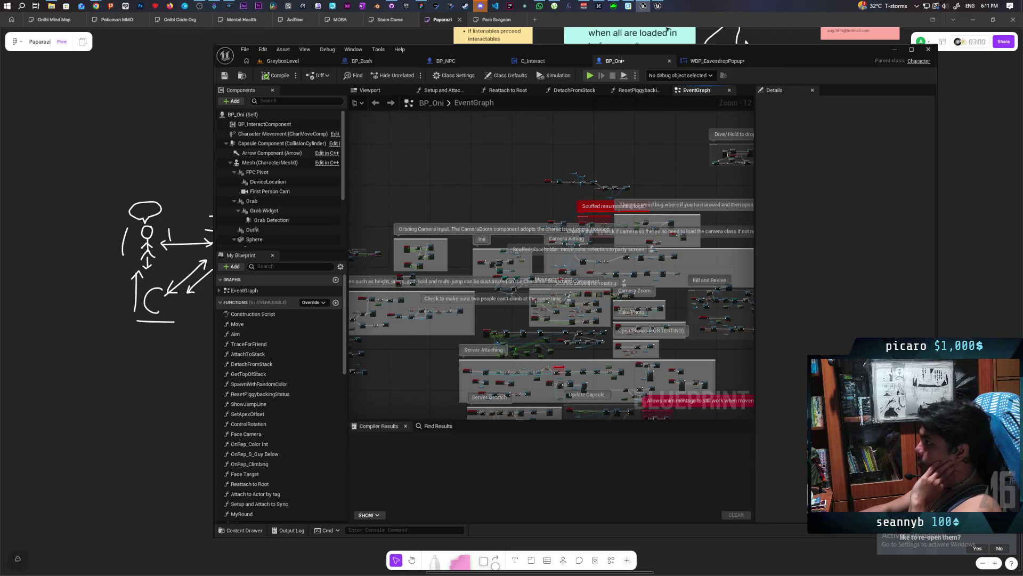
pyautogui.click(658, 6)
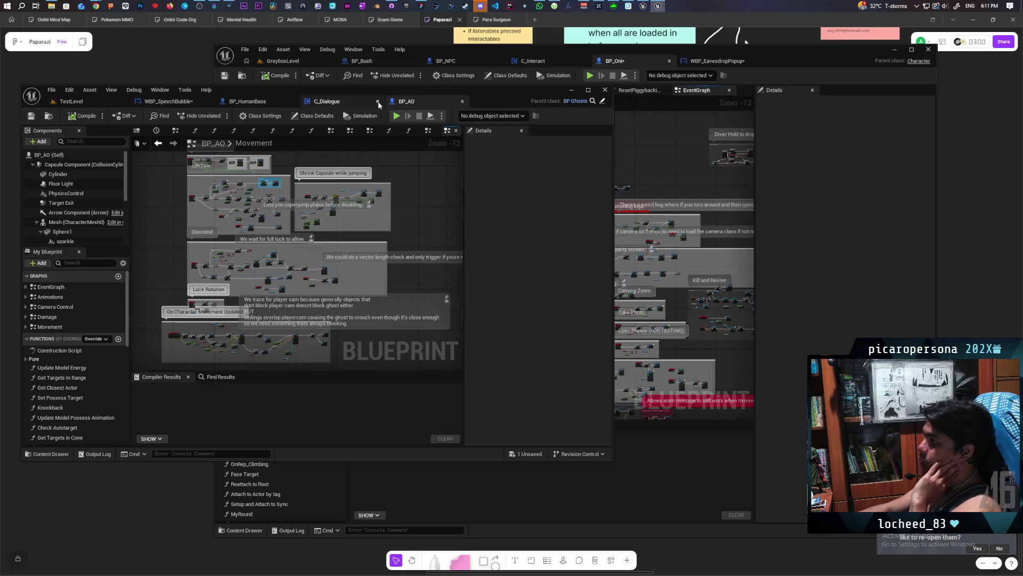
# - Maximize the C_Dialogue editor and switch to the WBP_SpeechBubble widget layout
pyautogui.click(350, 103)
pyautogui.doubleClick(508, 103)
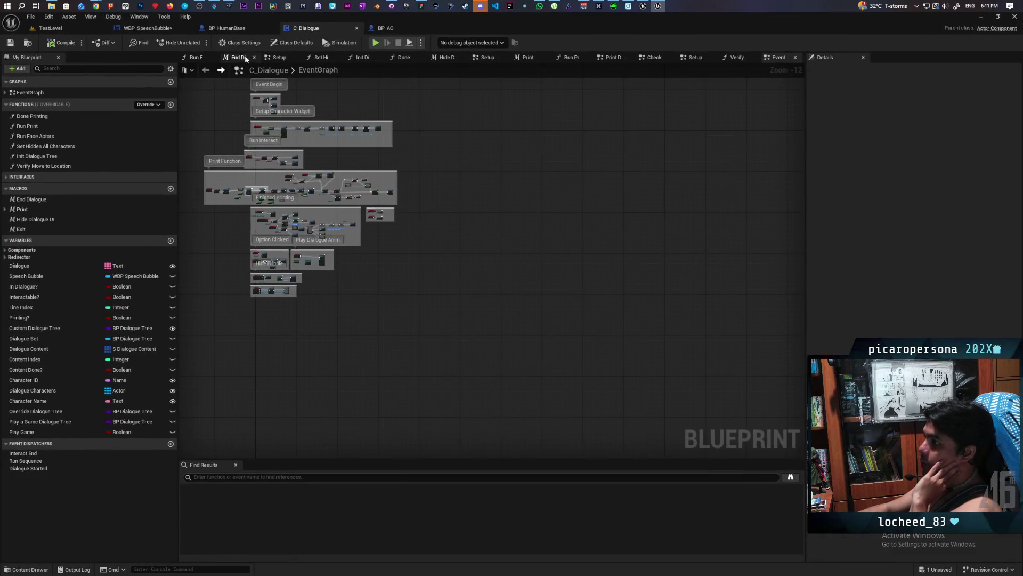
pyautogui.click(143, 29)
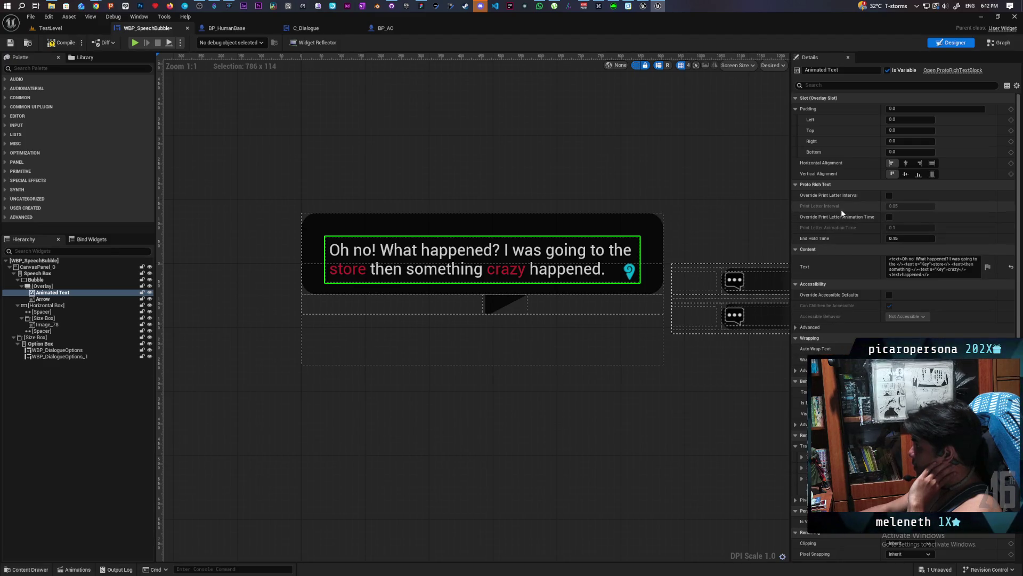
pyautogui.scroll(-7, 840, 306)
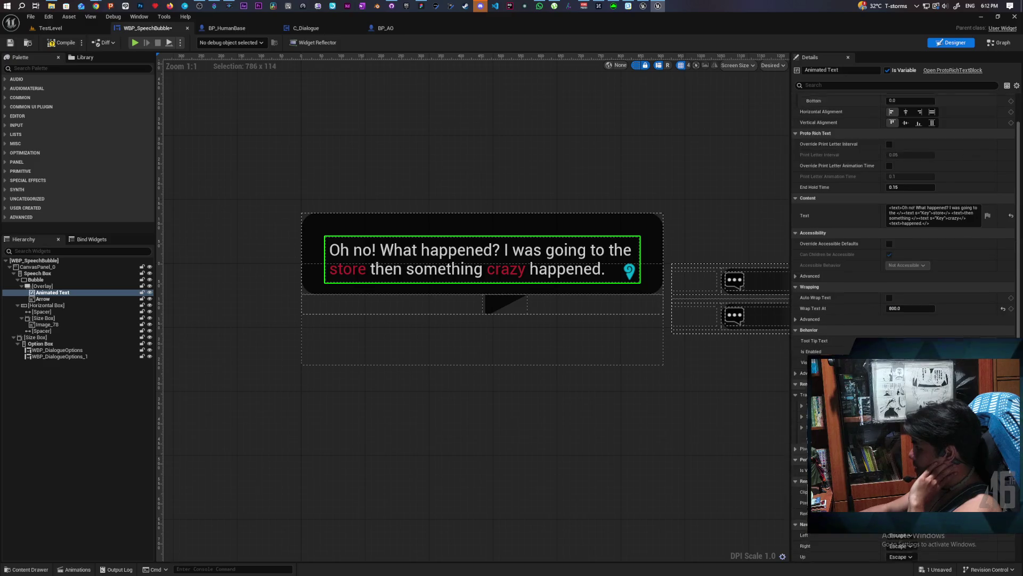
pyautogui.scroll(-5, 903, 213)
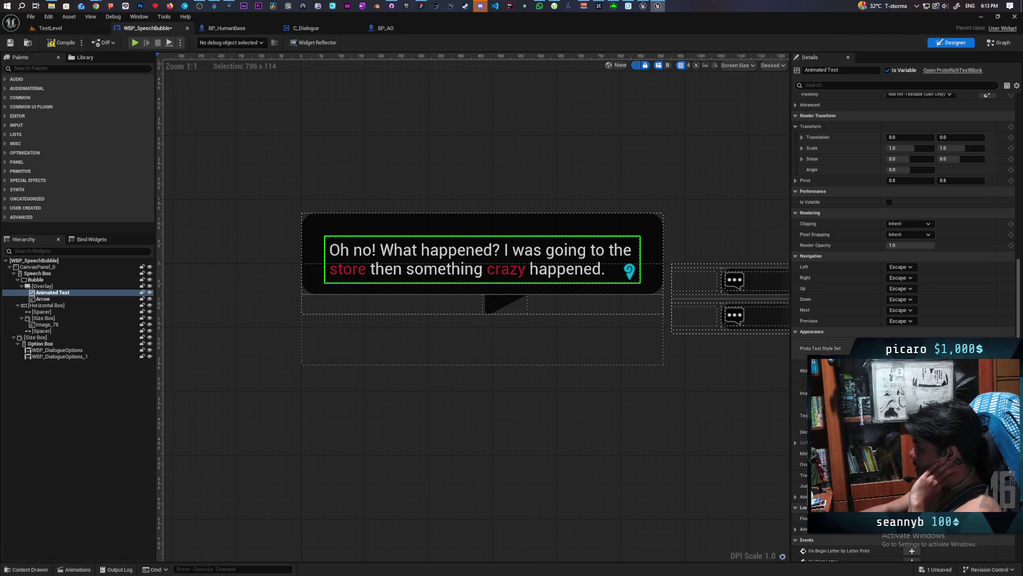
pyautogui.hotkey('ctrl', 'space')
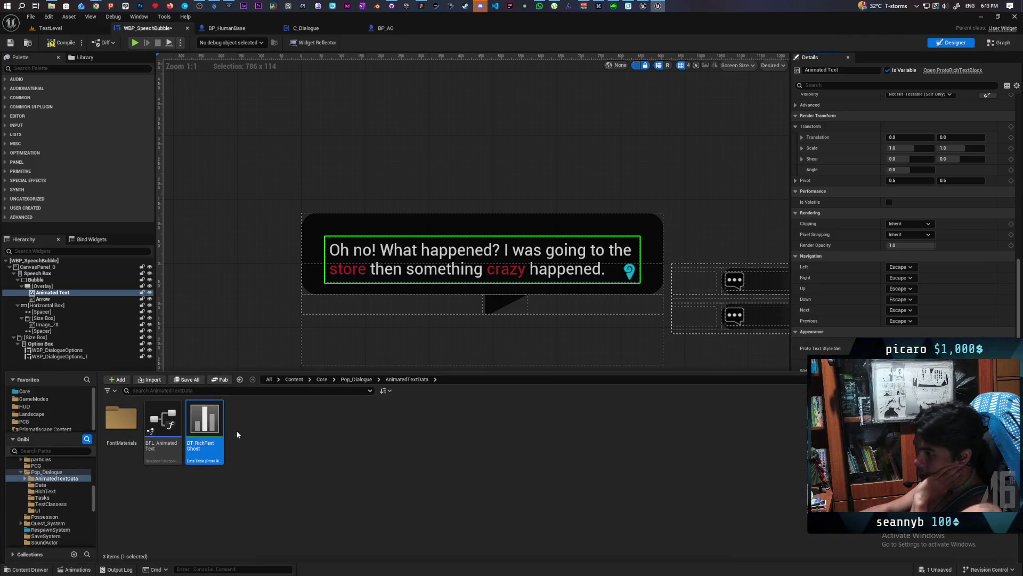
pyautogui.doubleClick(205, 429)
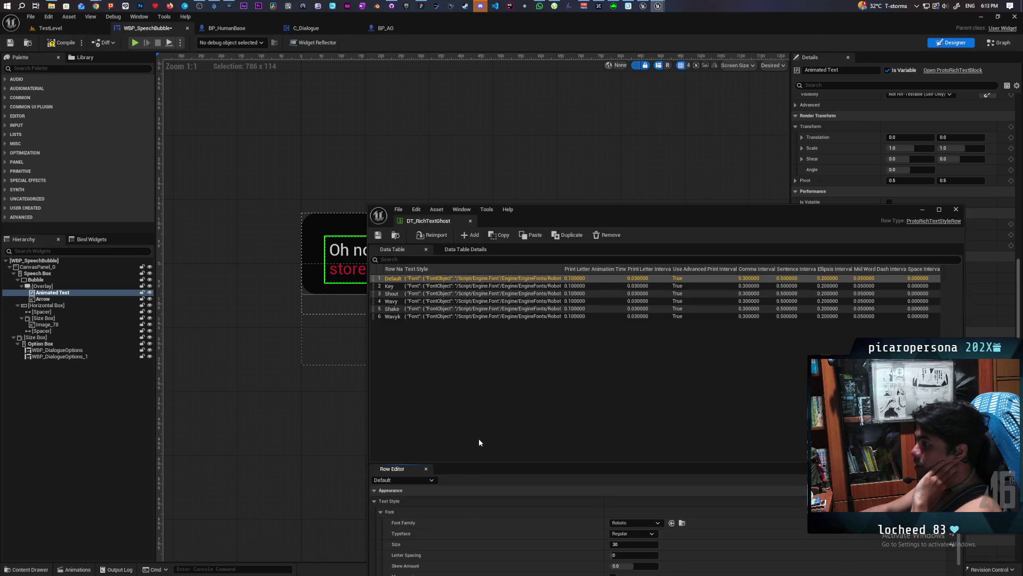
pyautogui.moveTo(605, 210); pyautogui.dragTo(563, 142)
pyautogui.scroll(-2, 488, 490)
pyautogui.scroll(-6, 489, 491)
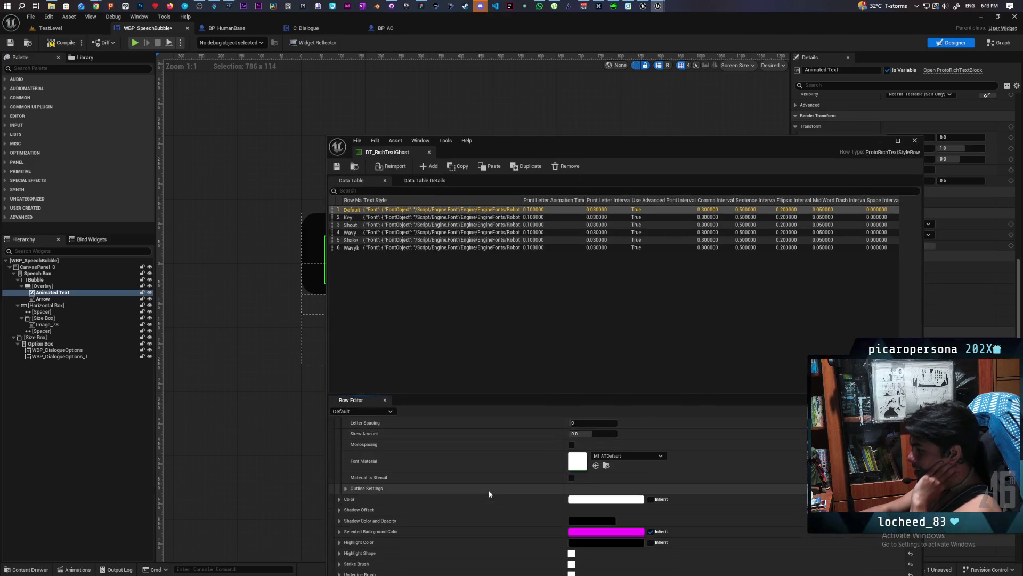
pyautogui.scroll(5, 488, 491)
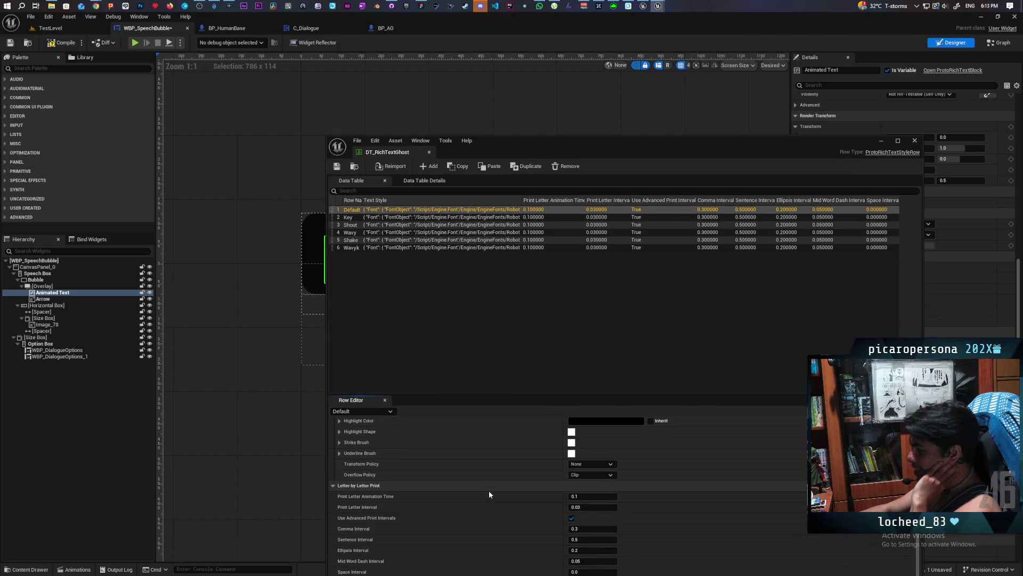
pyautogui.scroll(2, 489, 490)
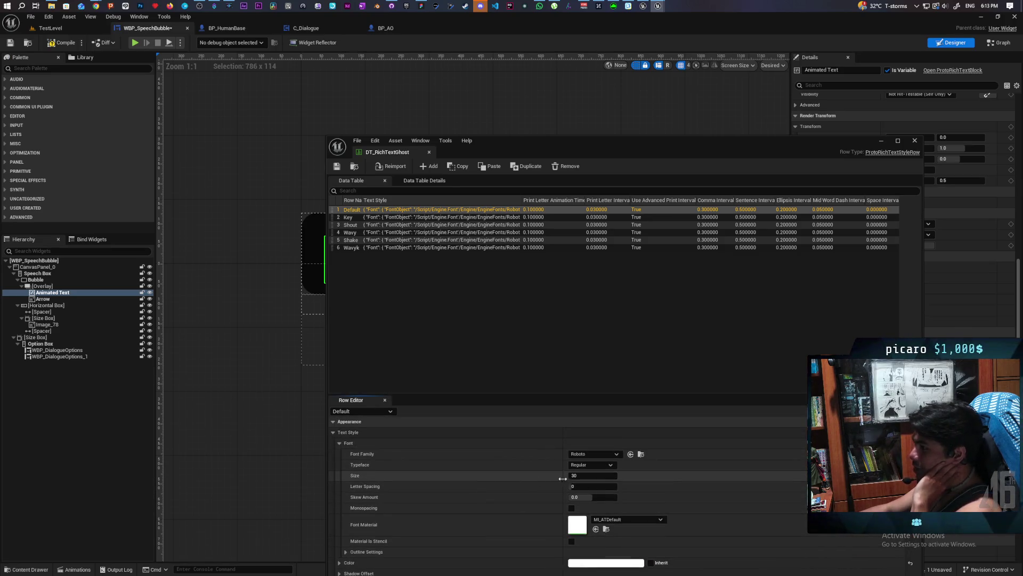
pyautogui.click(879, 140)
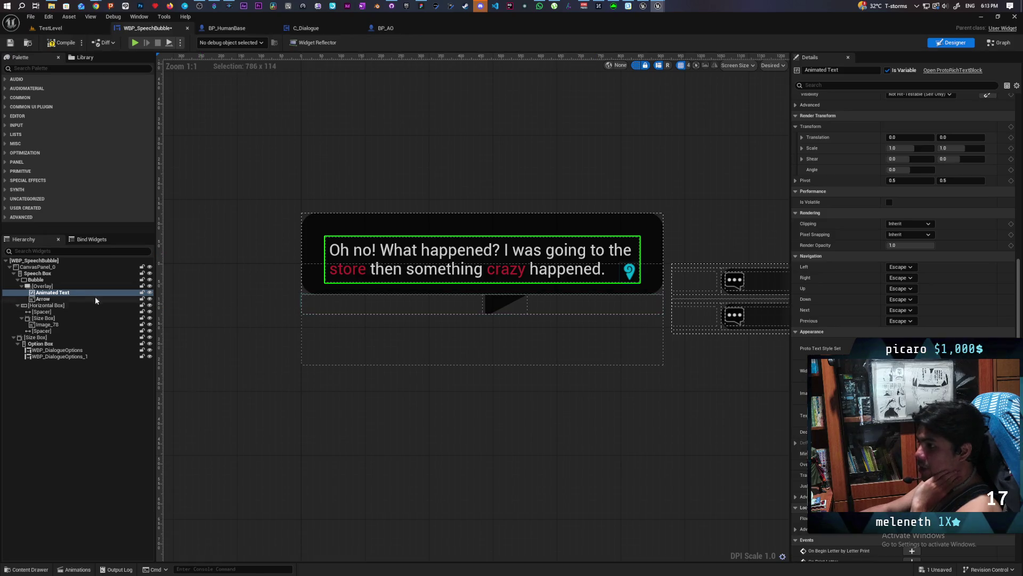
pyautogui.scroll(-2, 813, 331)
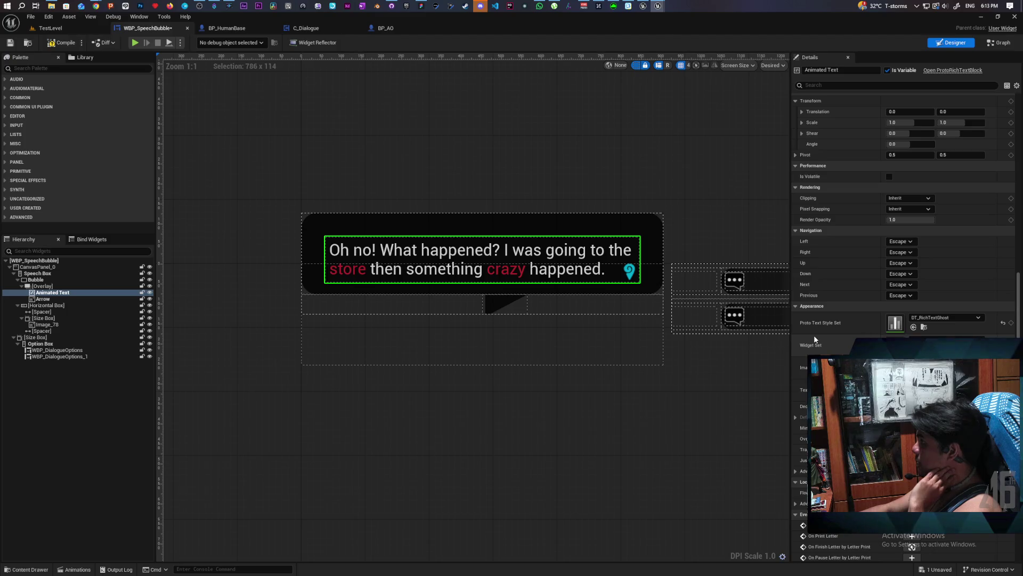
pyautogui.scroll(1, 814, 337)
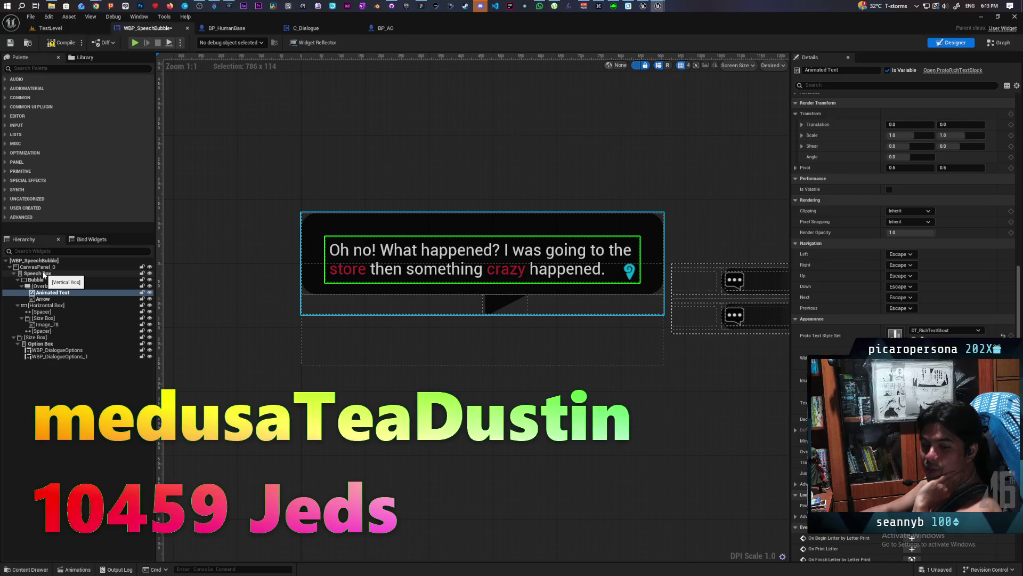
pyautogui.click(44, 274)
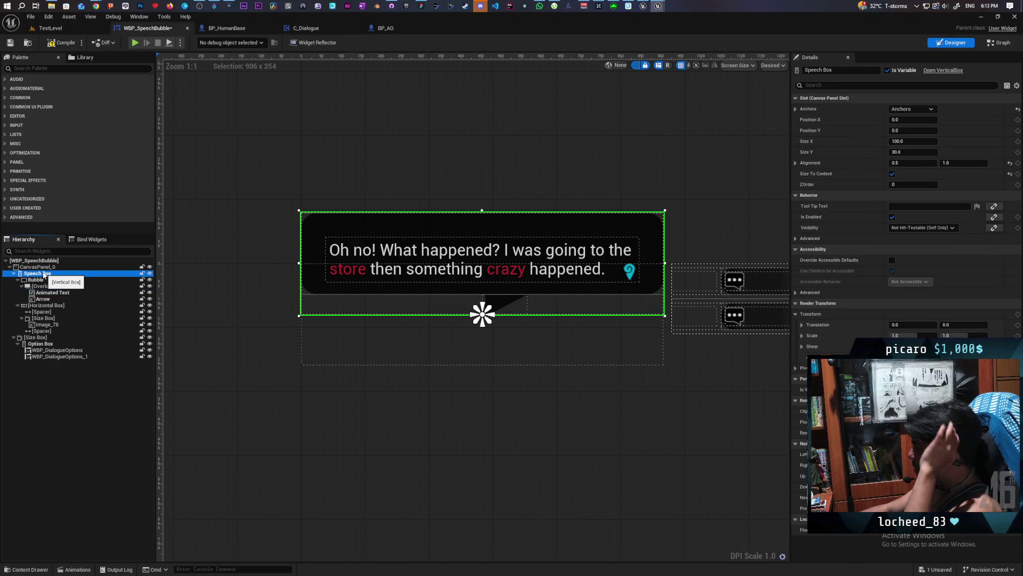
pyautogui.click(43, 260)
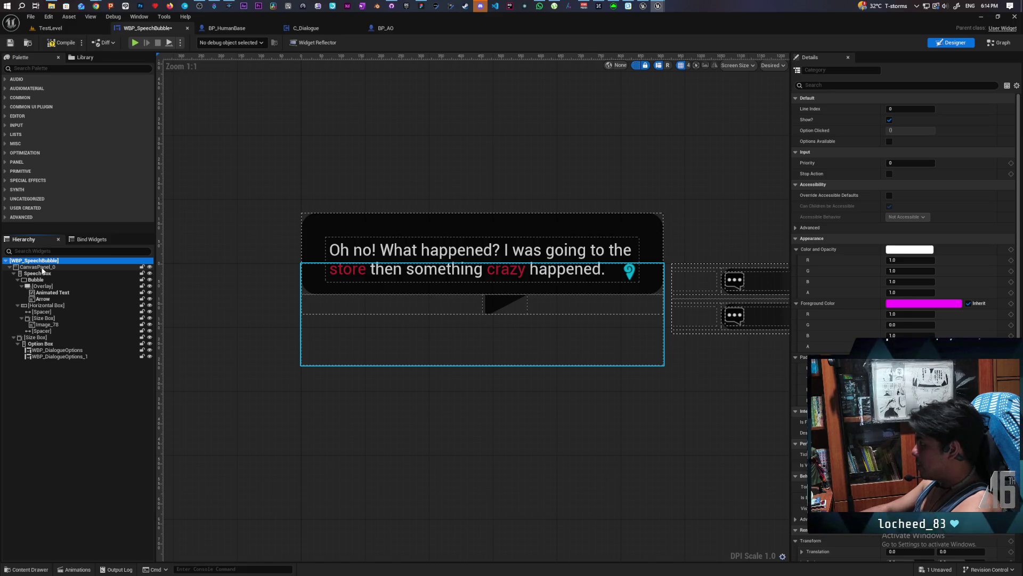
pyautogui.scroll(-5, 901, 213)
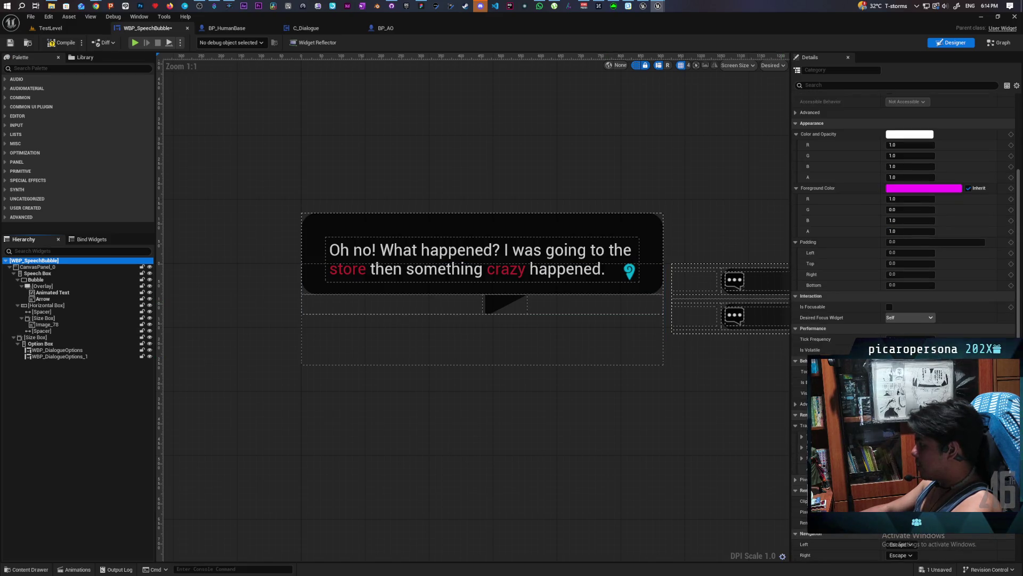
pyautogui.hotkey('ctrl', 'z')
pyautogui.click(834, 85)
pyautogui.write('scale')
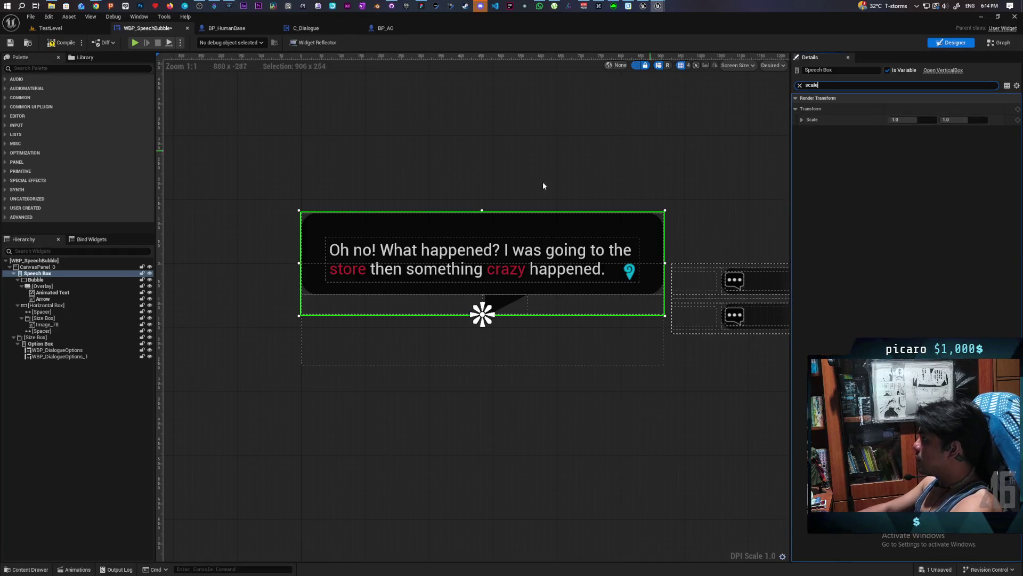
pyautogui.click(46, 281)
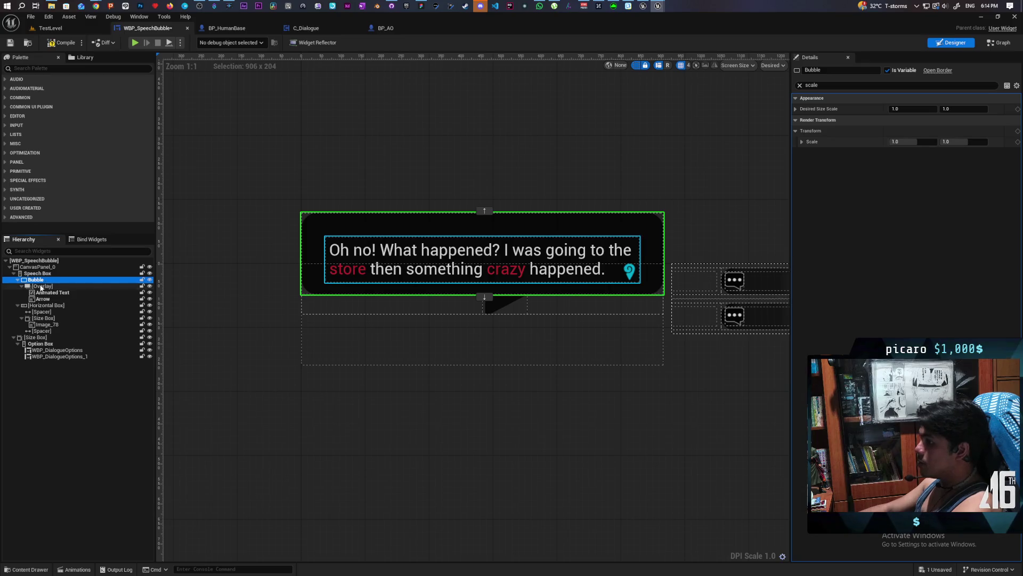
pyautogui.click(41, 288)
pyautogui.click(51, 292)
pyautogui.click(51, 299)
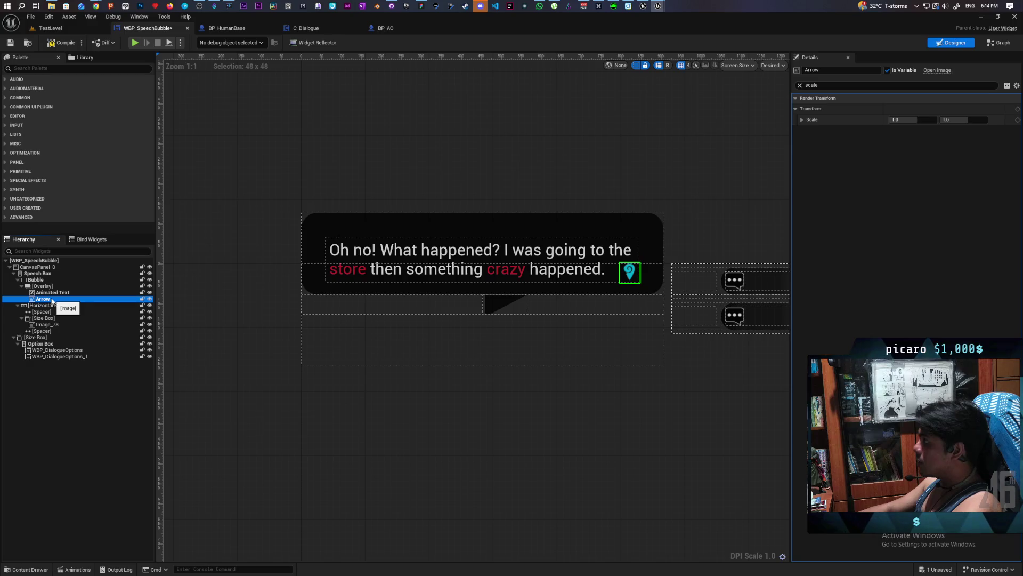
pyautogui.click(48, 306)
pyautogui.click(49, 312)
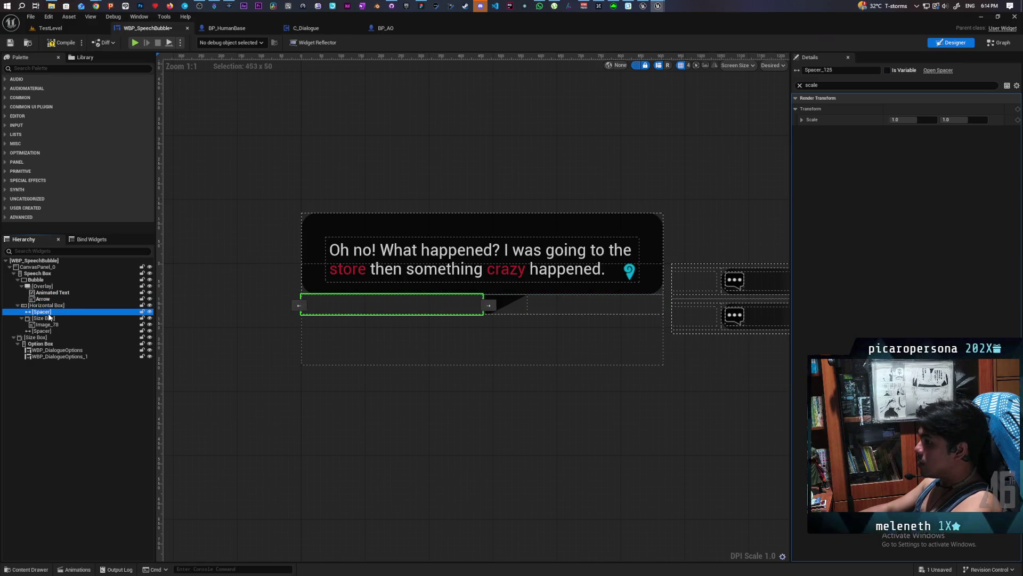
pyautogui.click(52, 319)
pyautogui.click(52, 324)
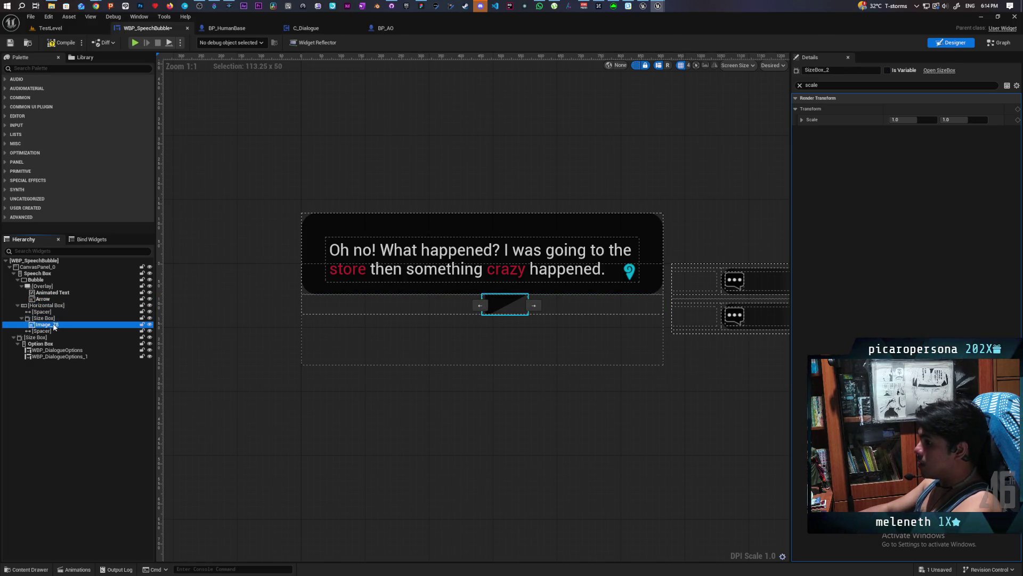
pyautogui.click(52, 331)
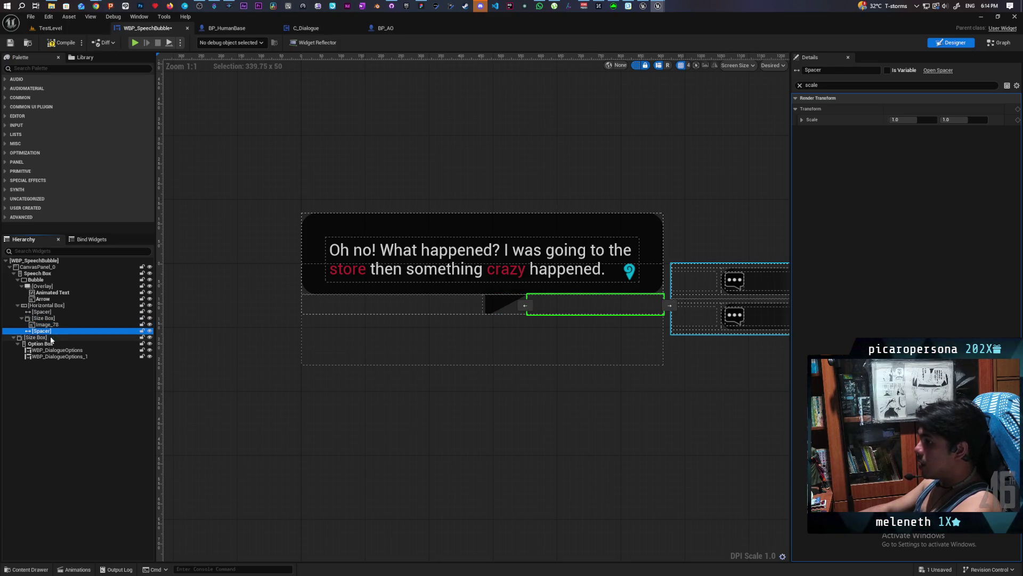
pyautogui.click(50, 337)
pyautogui.click(53, 344)
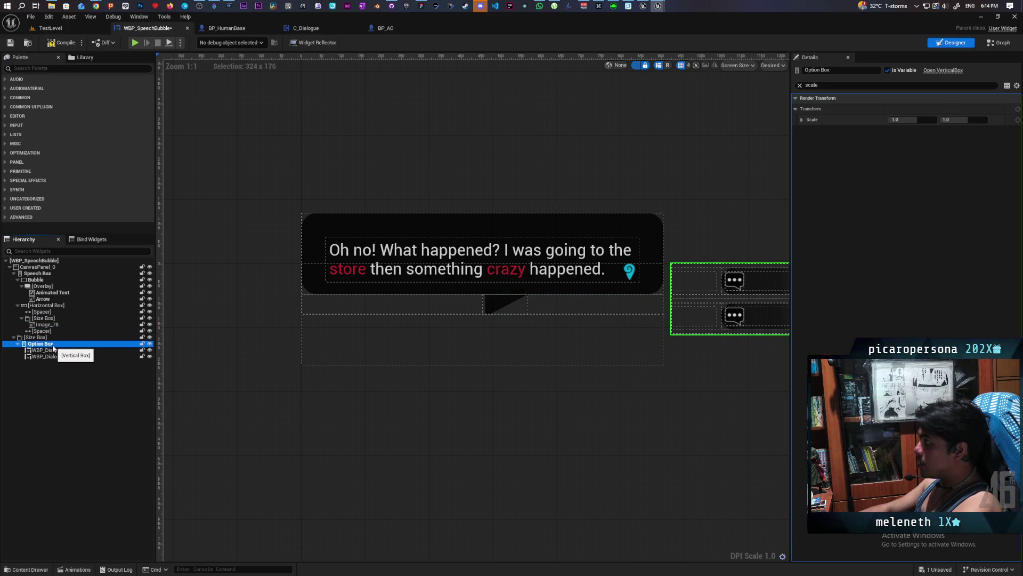
pyautogui.click(59, 351)
pyautogui.click(65, 355)
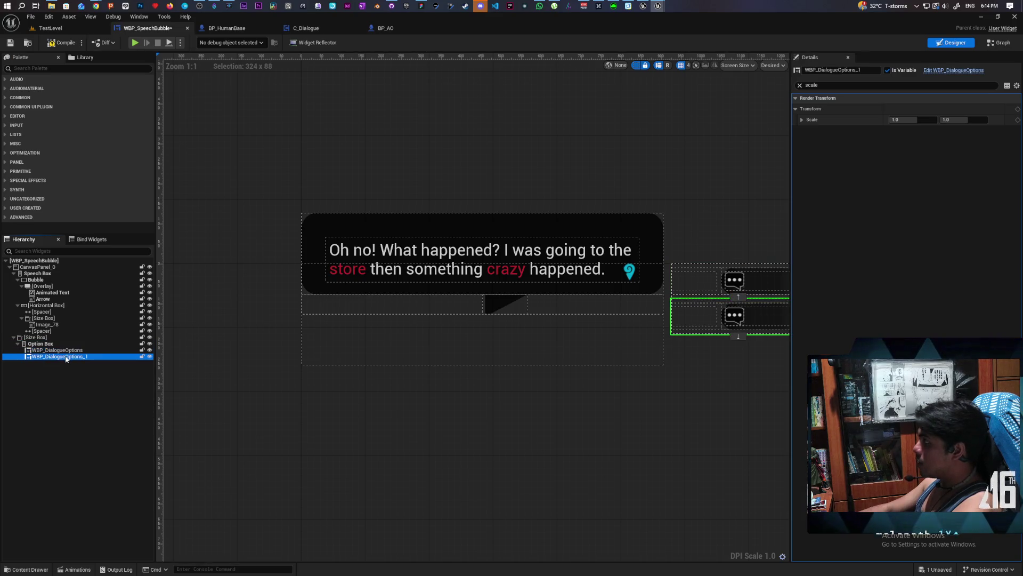
pyautogui.click(59, 347)
pyautogui.click(60, 343)
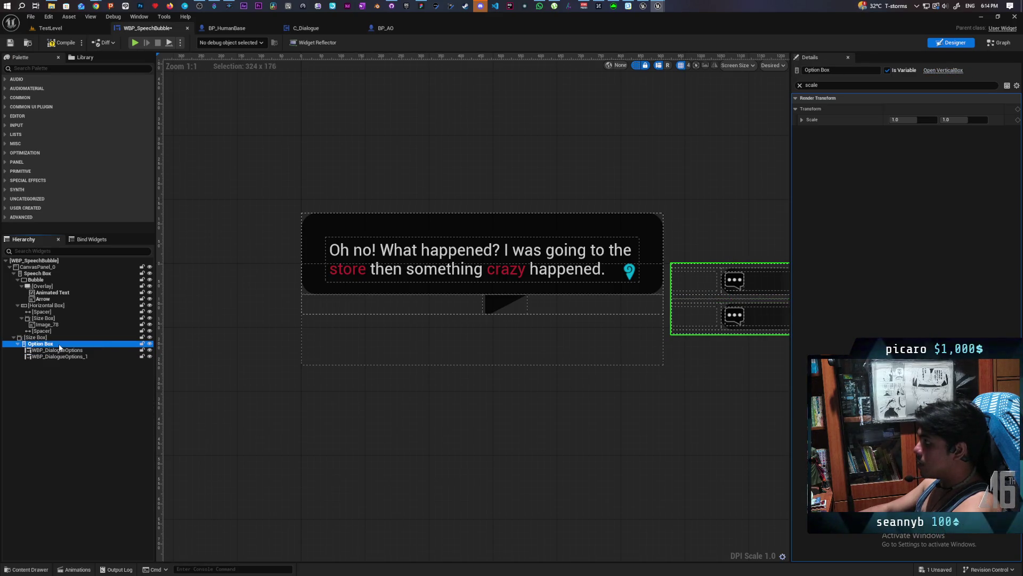
pyautogui.click(62, 337)
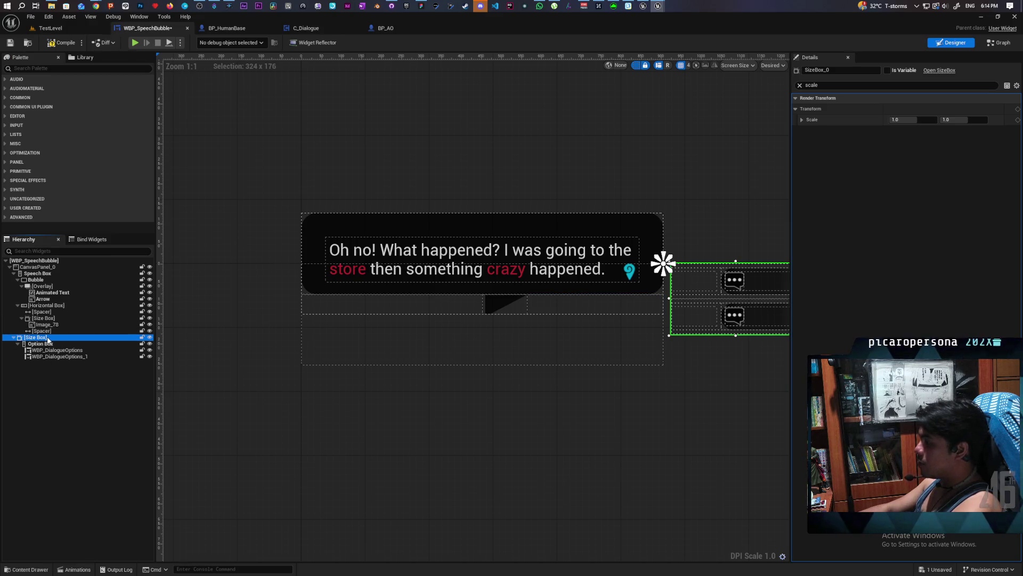
pyautogui.click(799, 87)
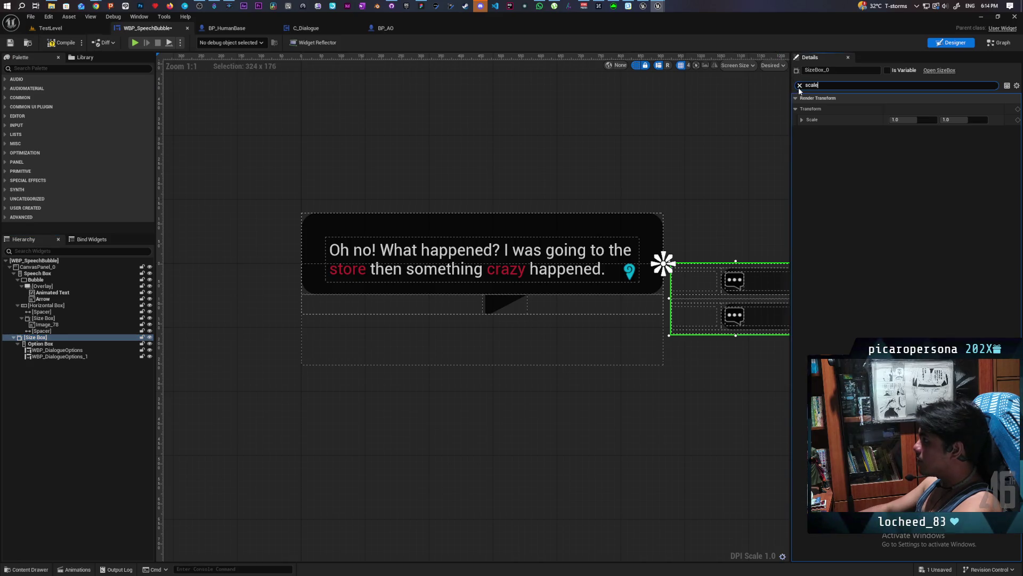
pyautogui.click(799, 86)
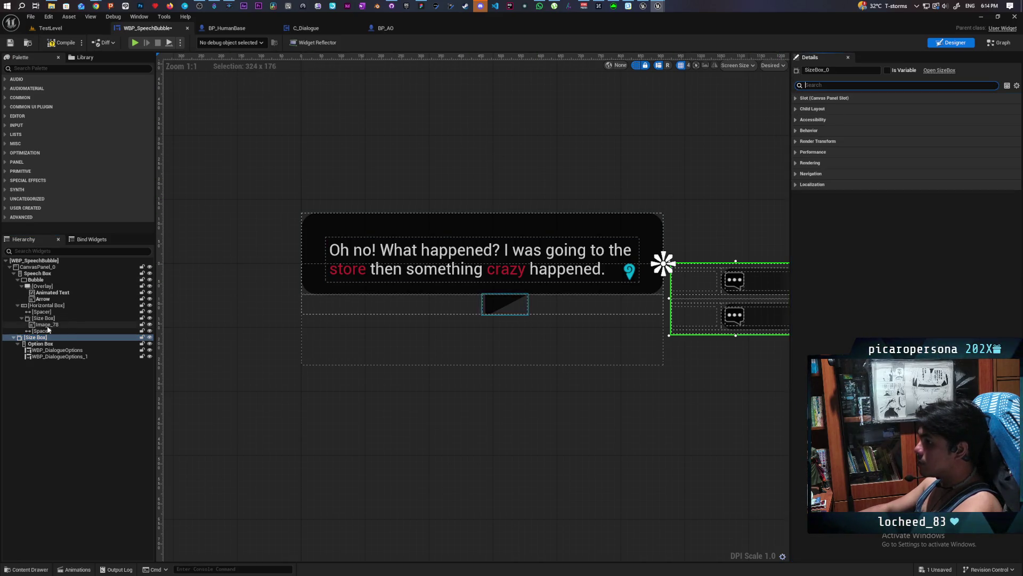
pyautogui.click(41, 331)
pyautogui.click(45, 338)
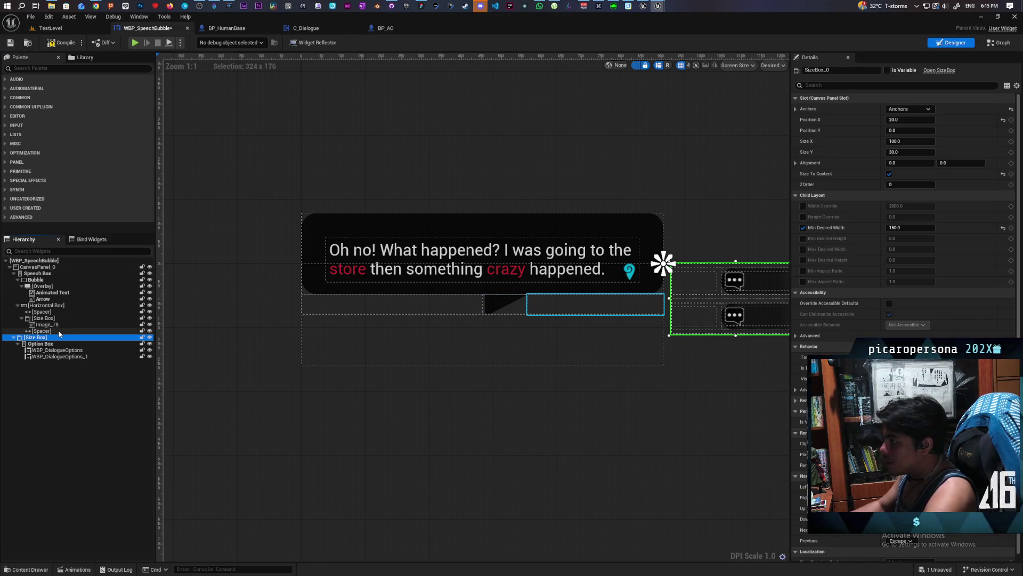
pyautogui.click(66, 289)
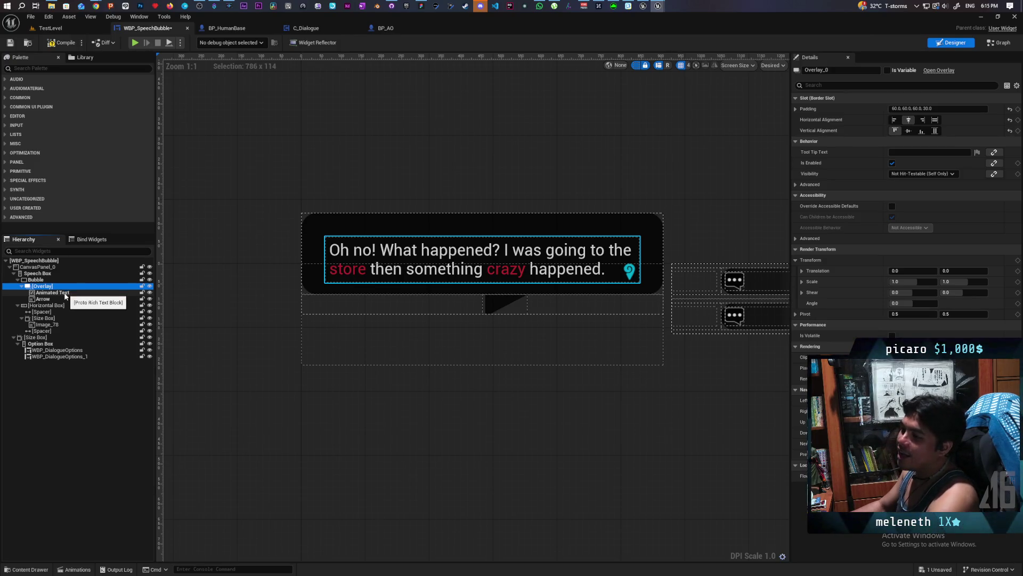
pyautogui.click(53, 292)
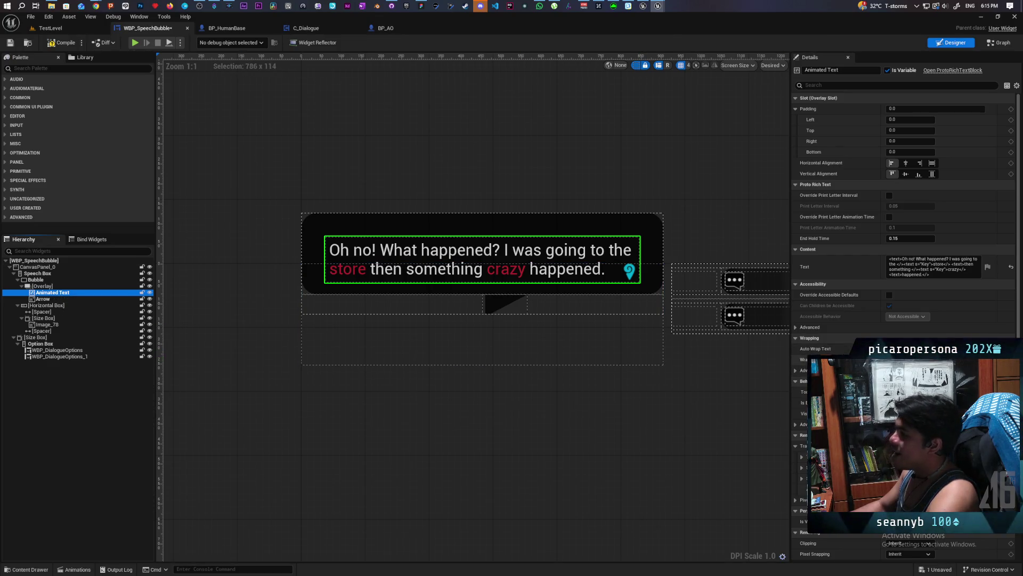
pyautogui.scroll(-4, 842, 320)
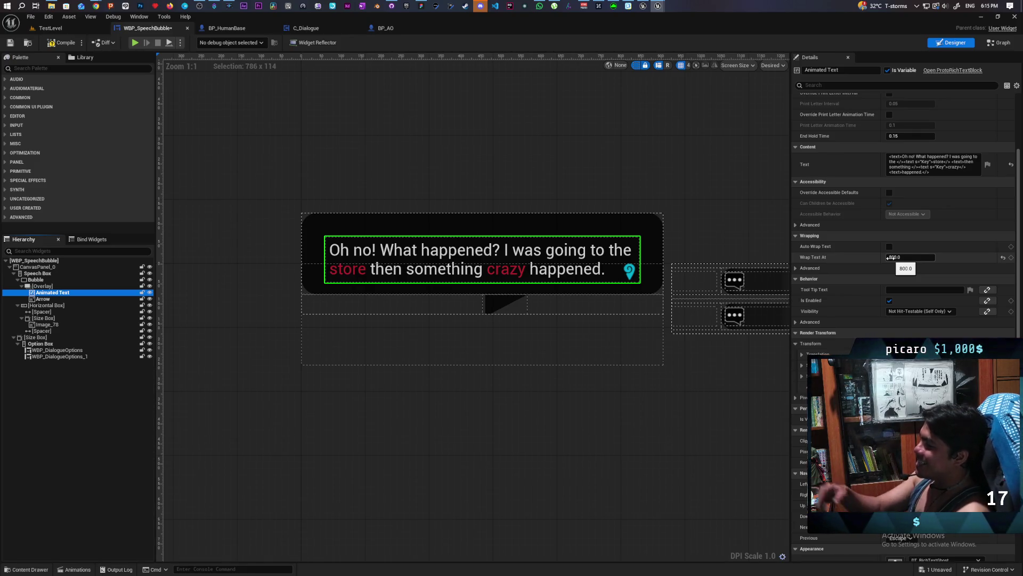
# - Try left horizontal alignment on the text Overlay, then minimize the speech bubble editor
pyautogui.click(41, 287)
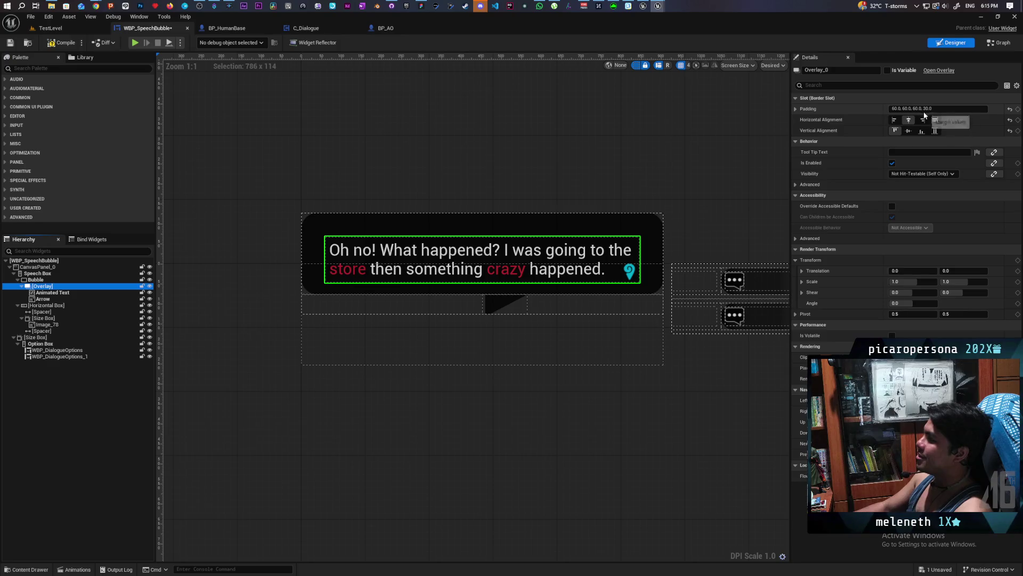
pyautogui.click(894, 119)
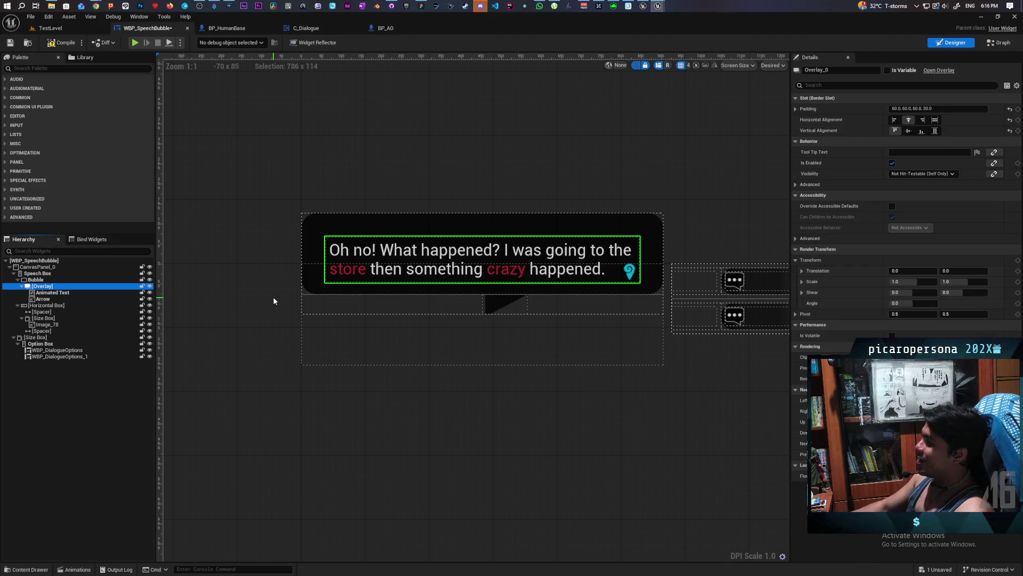
pyautogui.click(982, 21)
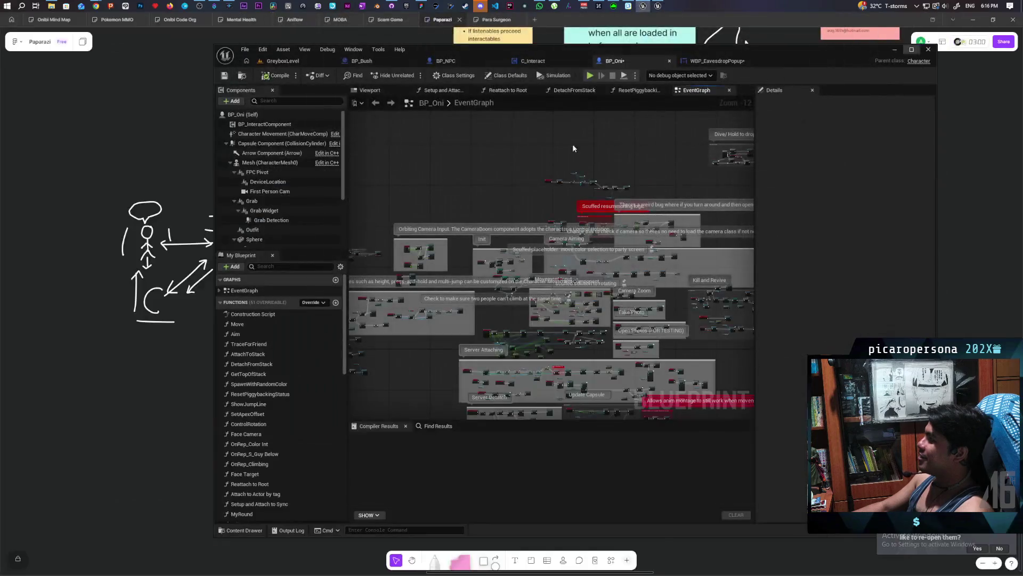
# - Open WBP_EavesdropPopup, zoom in on its long sample text, and select TextBlock_24
pyautogui.click(718, 63)
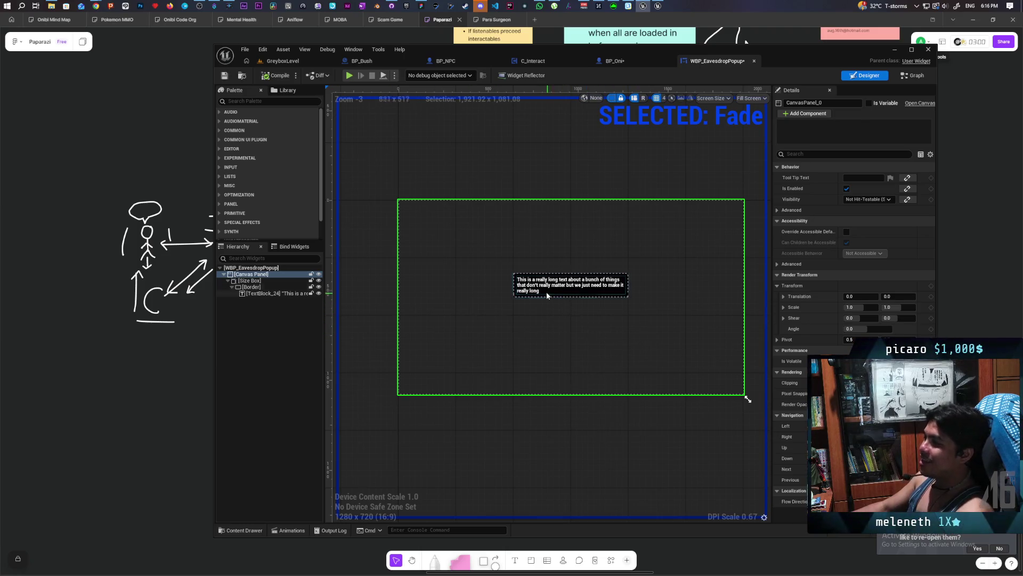
pyautogui.scroll(5, 545, 292)
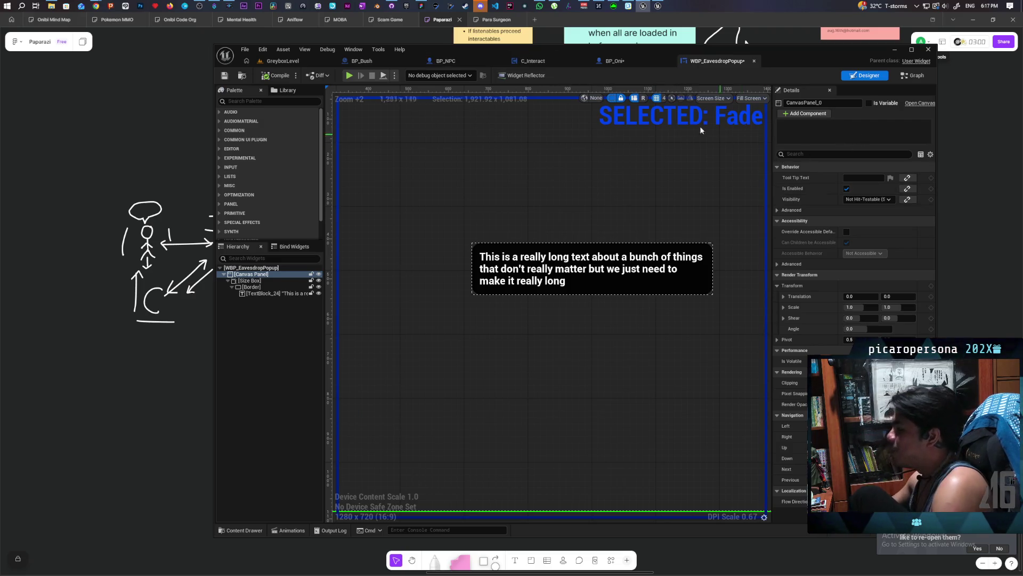
pyautogui.click(591, 276)
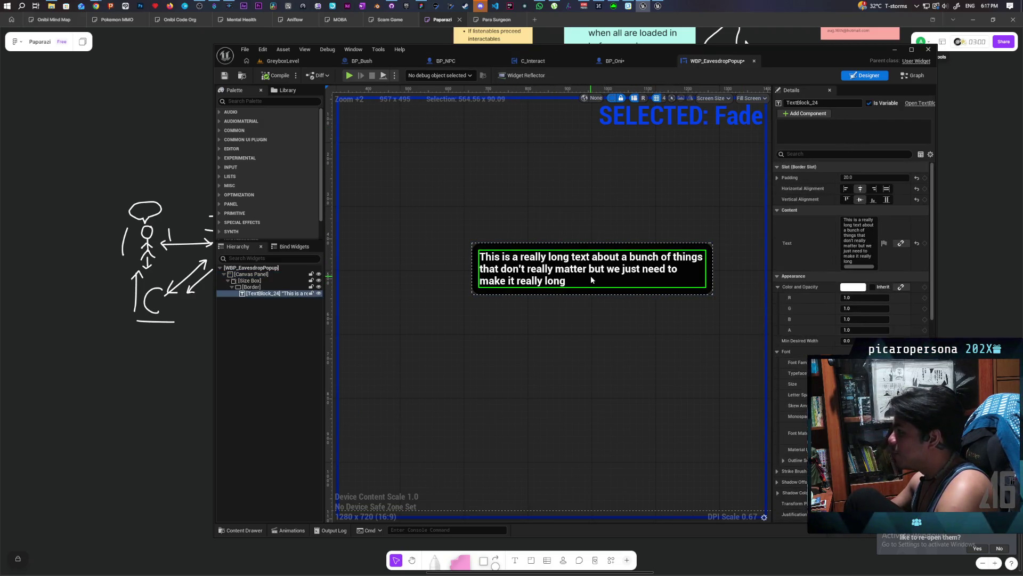
# - Maximize the editor and set the popup text's font size to 30
pyautogui.doubleClick(840, 56)
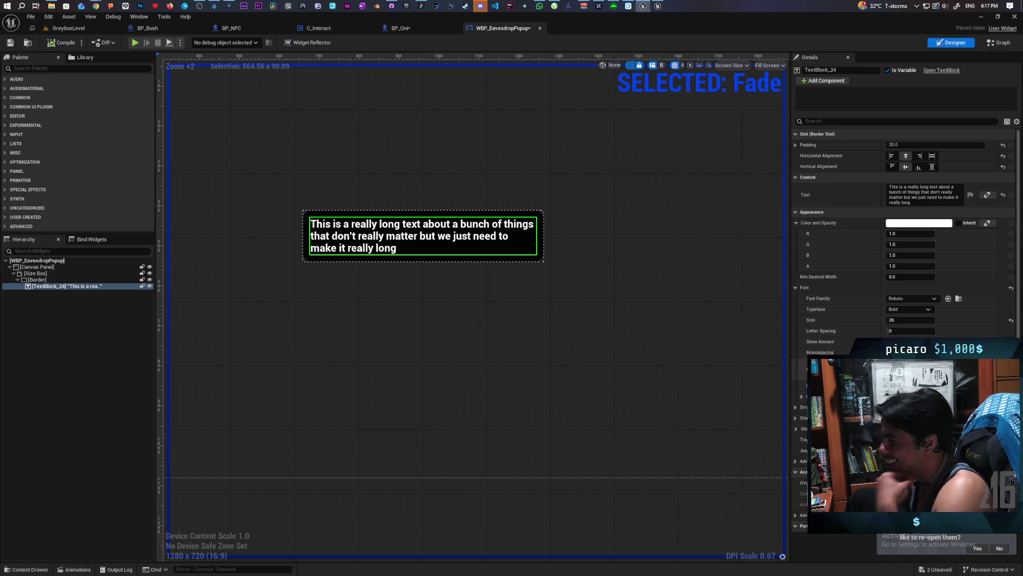
pyautogui.click(910, 321)
pyautogui.write('30')
pyautogui.press('Return')
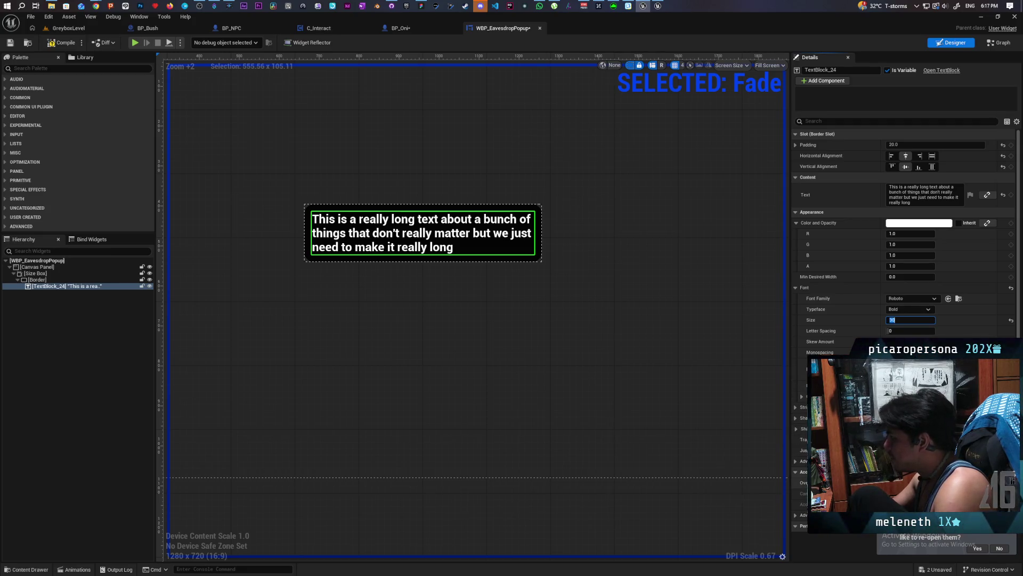
pyautogui.click(50, 286)
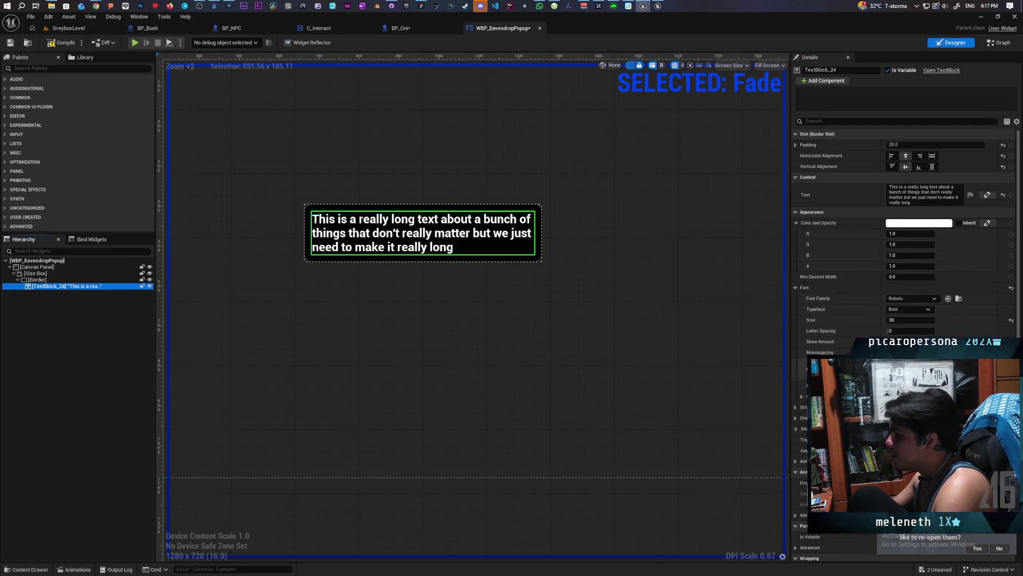
# - Set Wrap Text At to 800 and leave Auto Wrap Text switched on
pyautogui.scroll(-12, 906, 240)
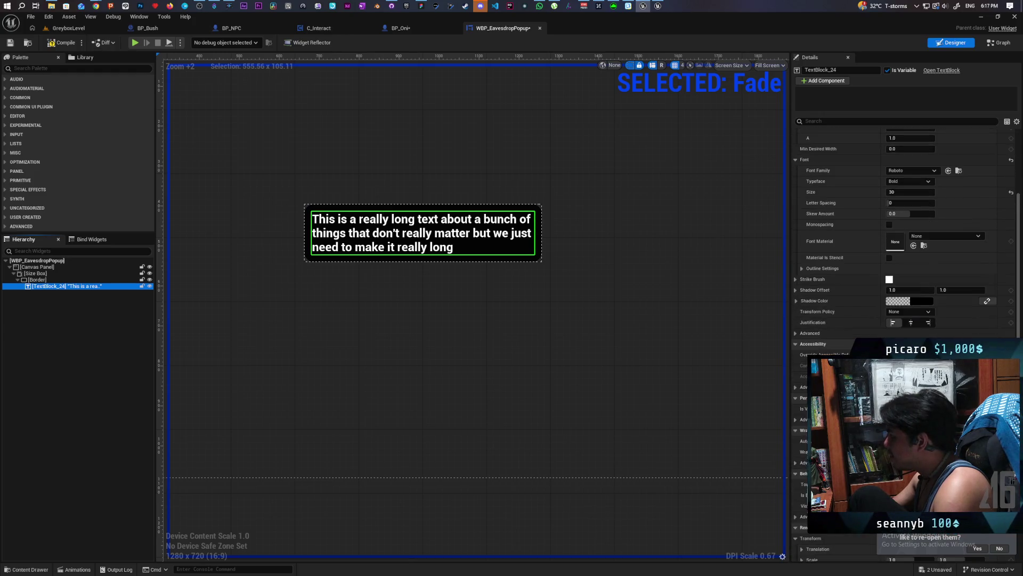
pyautogui.scroll(-3, 870, 264)
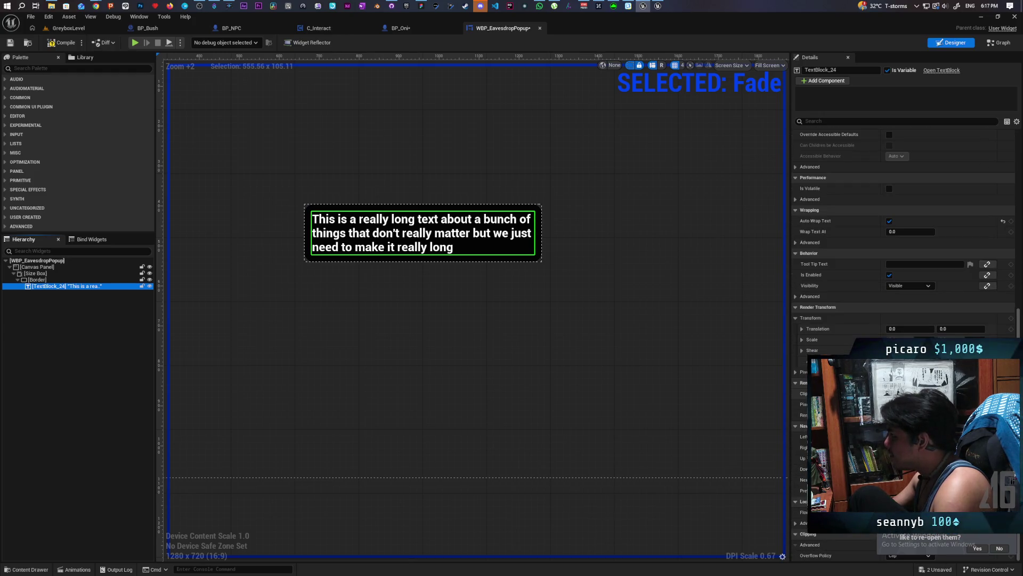
pyautogui.click(889, 221)
pyautogui.click(907, 232)
pyautogui.write('800')
pyautogui.press('Return')
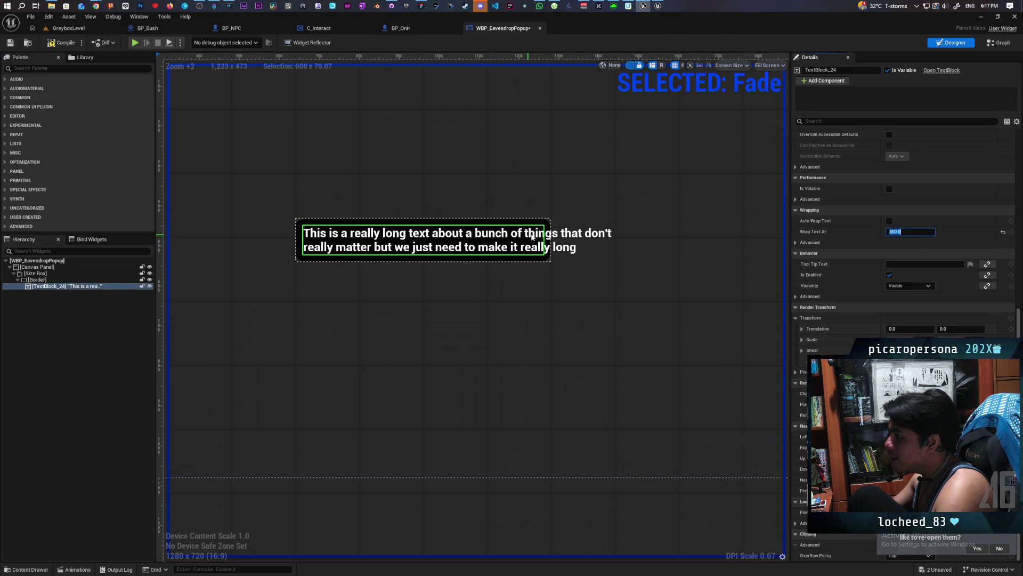
pyautogui.click(889, 221)
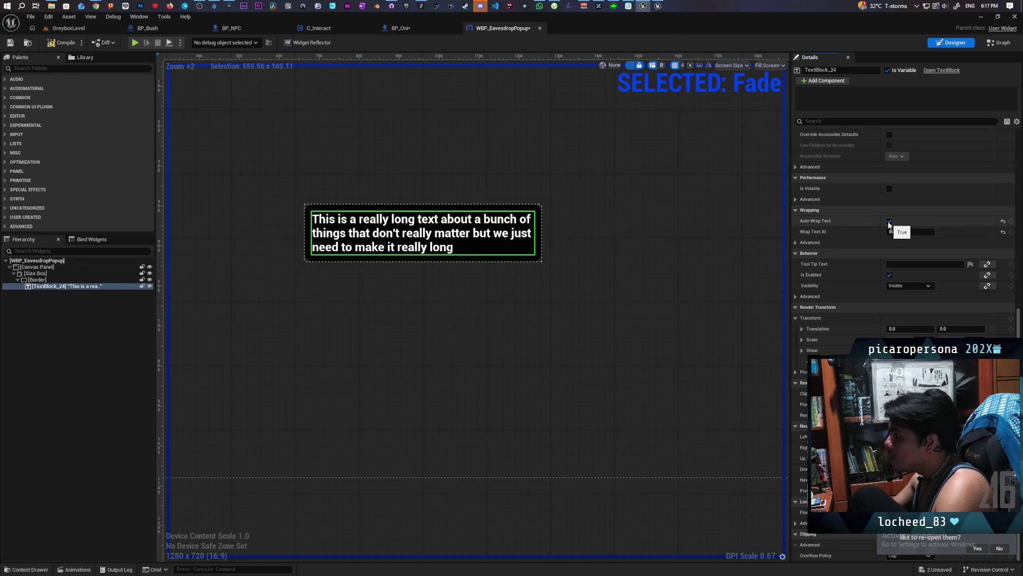
pyautogui.click(889, 222)
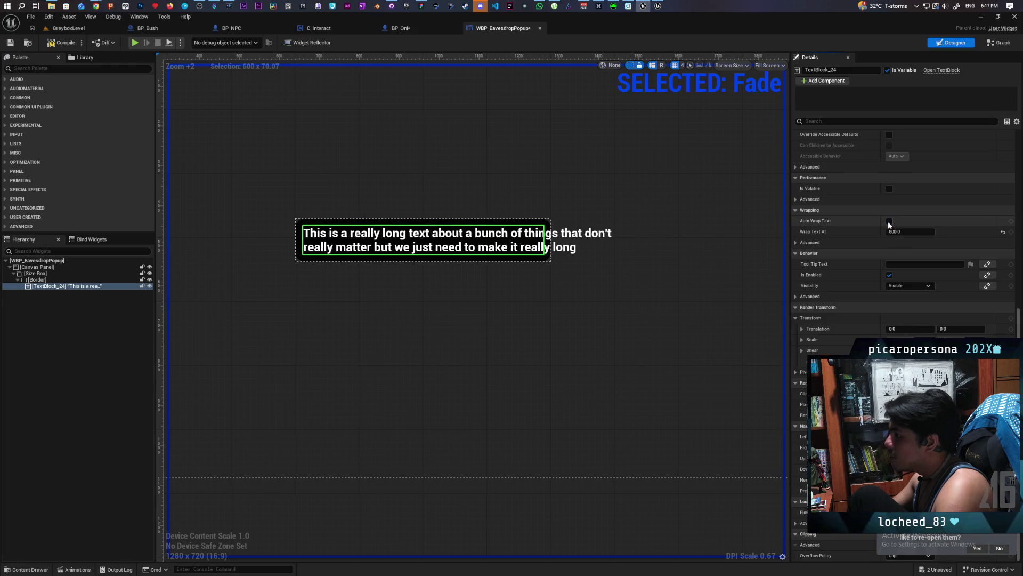
pyautogui.click(889, 222)
# - Inspect the Size Box and Border that wrap the text
pyautogui.click(61, 274)
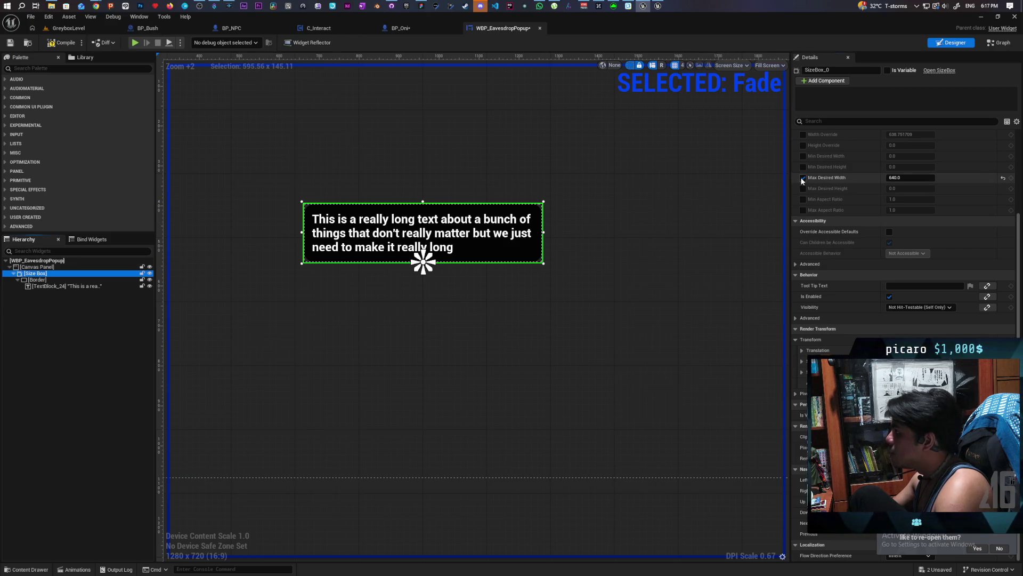
pyautogui.click(36, 279)
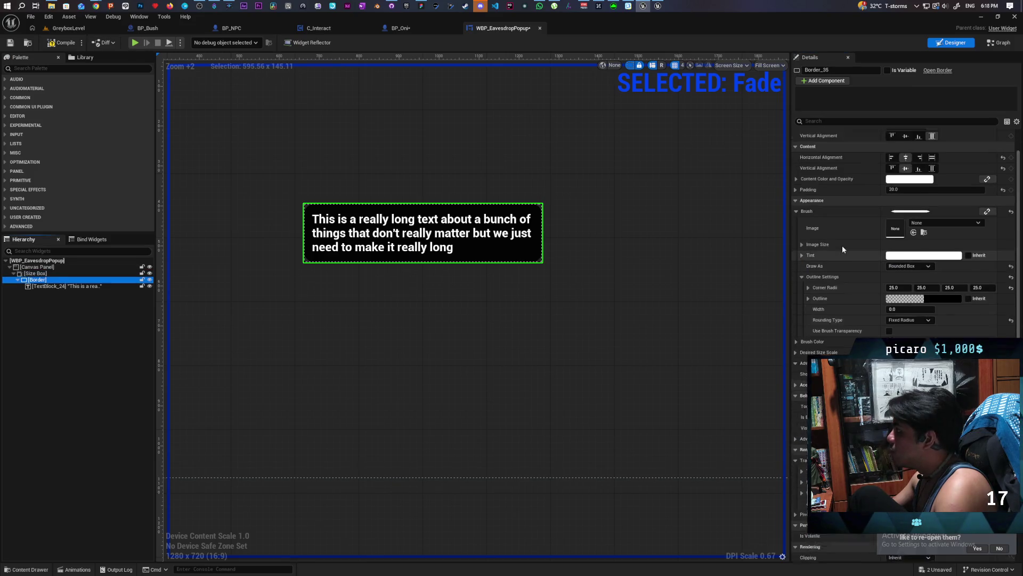
pyautogui.click(35, 273)
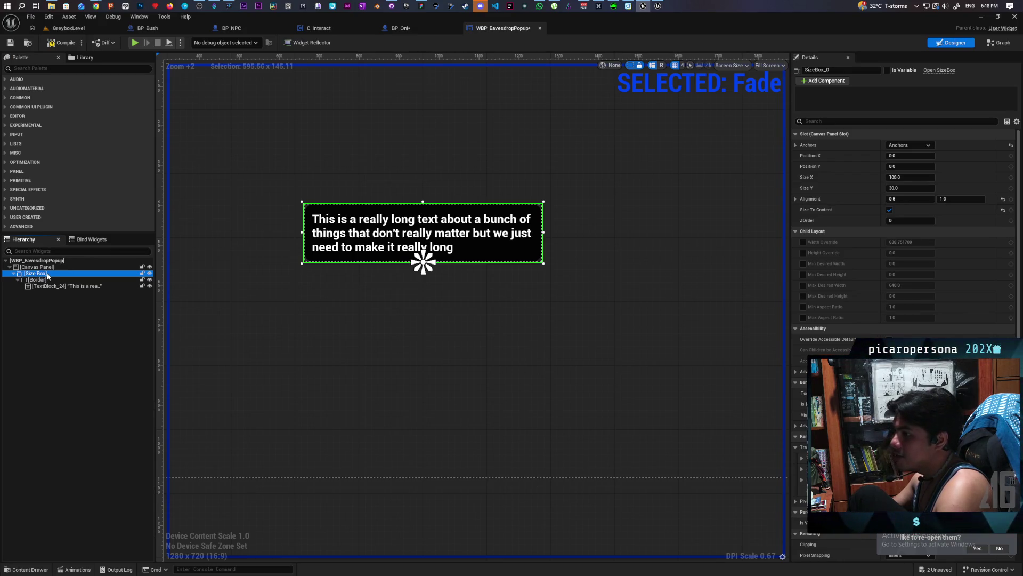
# - Replace the Size Box with its Border child, select the Border, and compile the widget
pyautogui.rightClick(41, 276)
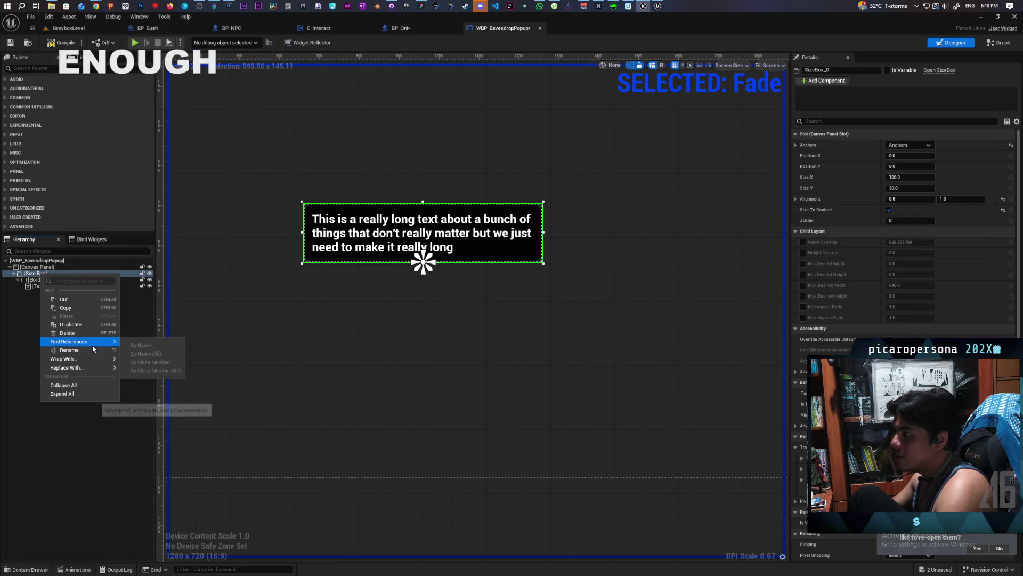
pyautogui.moveTo(92, 372)
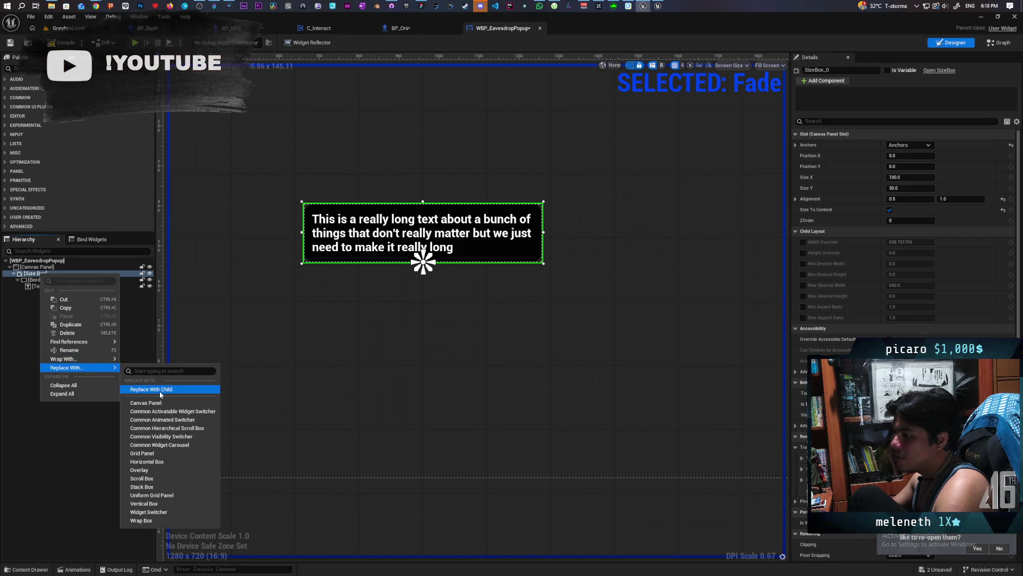
pyautogui.click(151, 389)
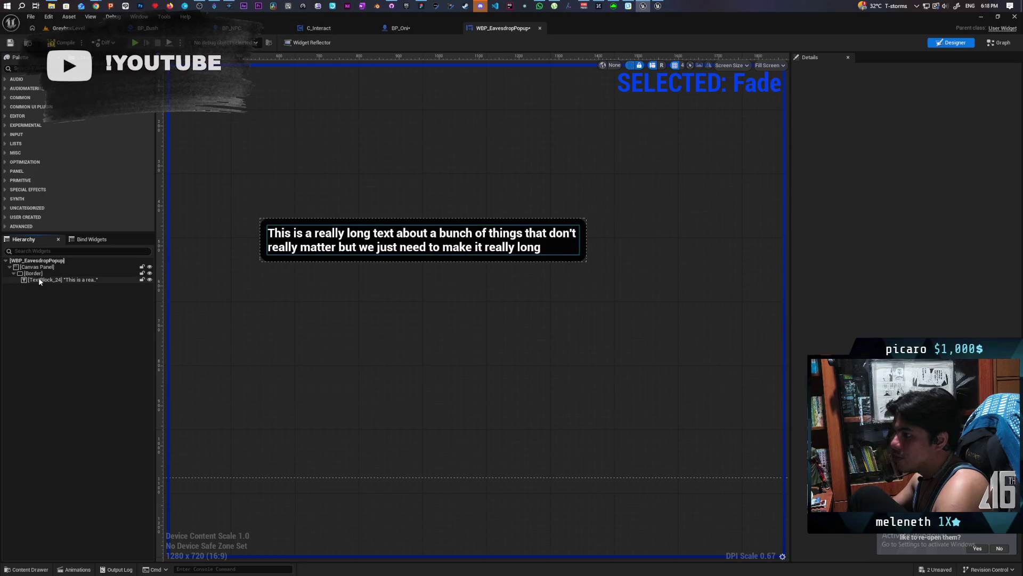
pyautogui.click(39, 273)
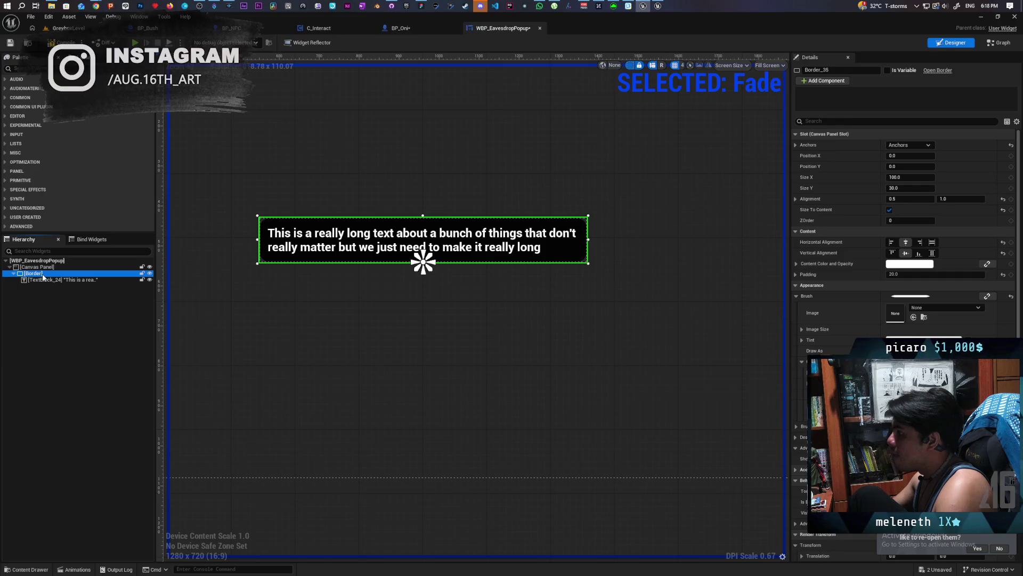
pyautogui.click(53, 44)
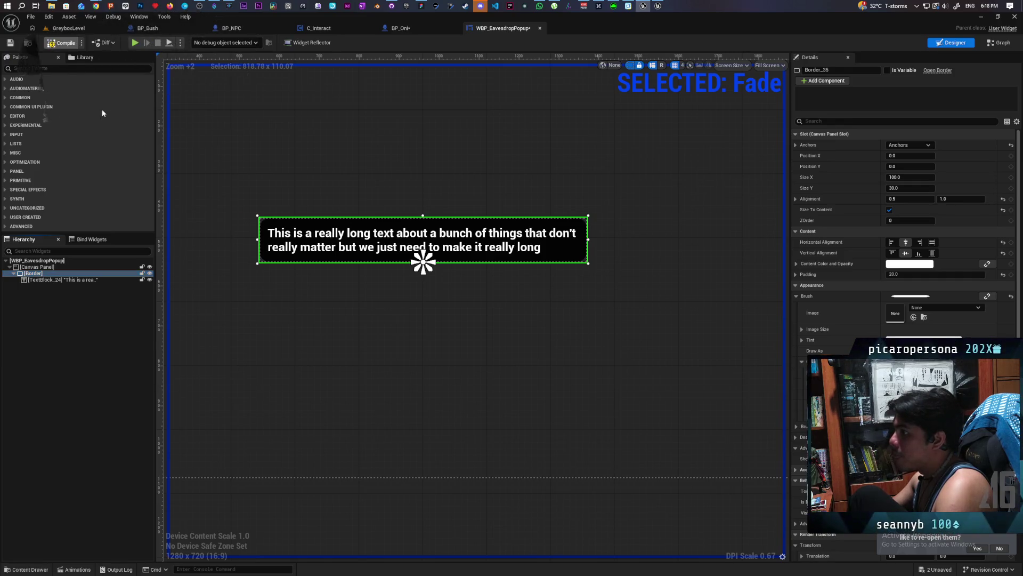
# - Select the text block, recompile, and enter 800 as its Wrap Text At value
pyautogui.click(47, 280)
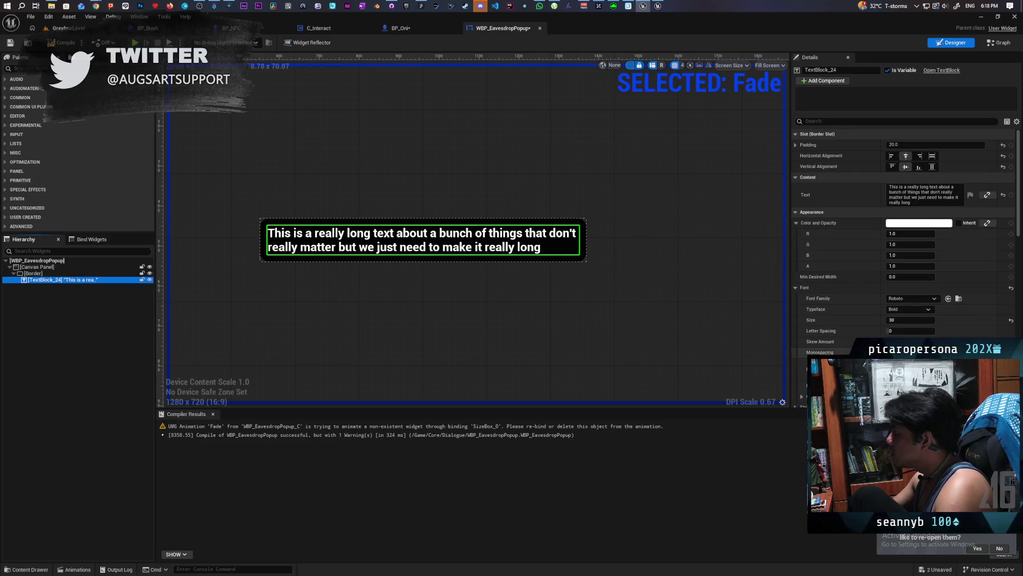
pyautogui.scroll(-5, 842, 332)
pyautogui.scroll(-3, 841, 332)
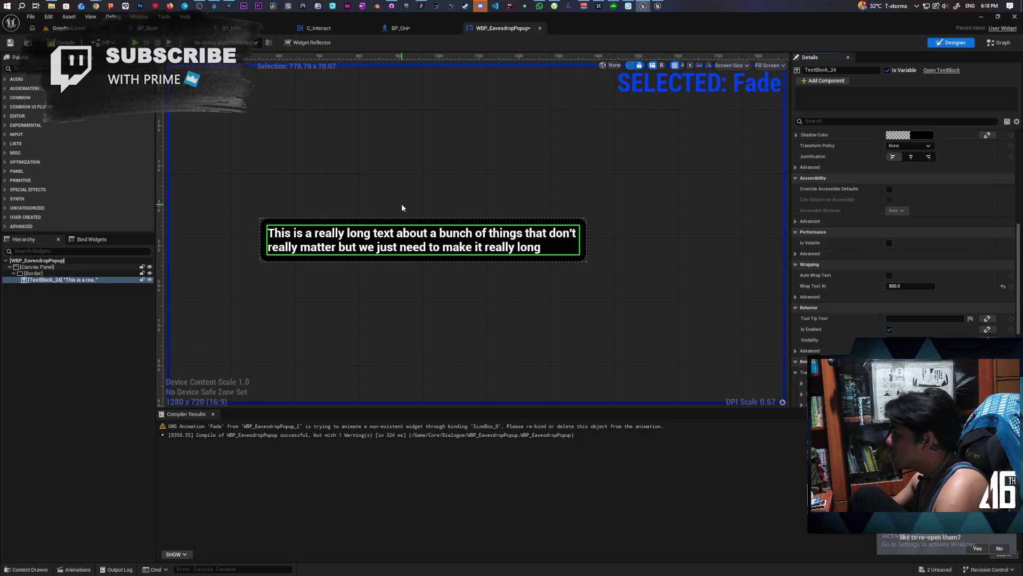
pyautogui.click(70, 44)
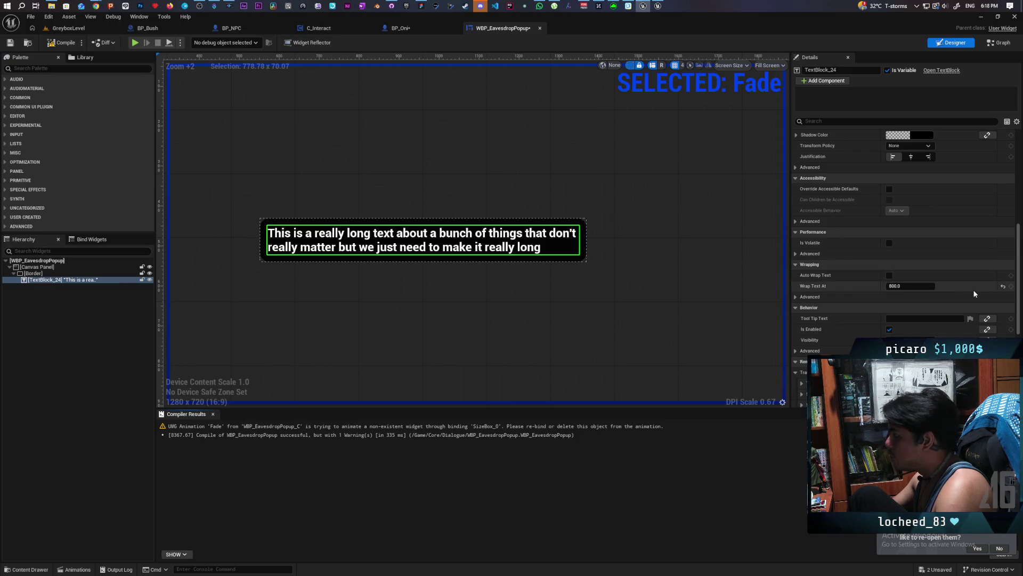
pyautogui.moveTo(898, 286)
pyautogui.mouseDown()
pyautogui.moveTo(954, 286)
pyautogui.moveTo(869, 286)
pyautogui.moveTo(917, 286)
pyautogui.mouseUp()
pyautogui.click(917, 286)
pyautogui.write('80')
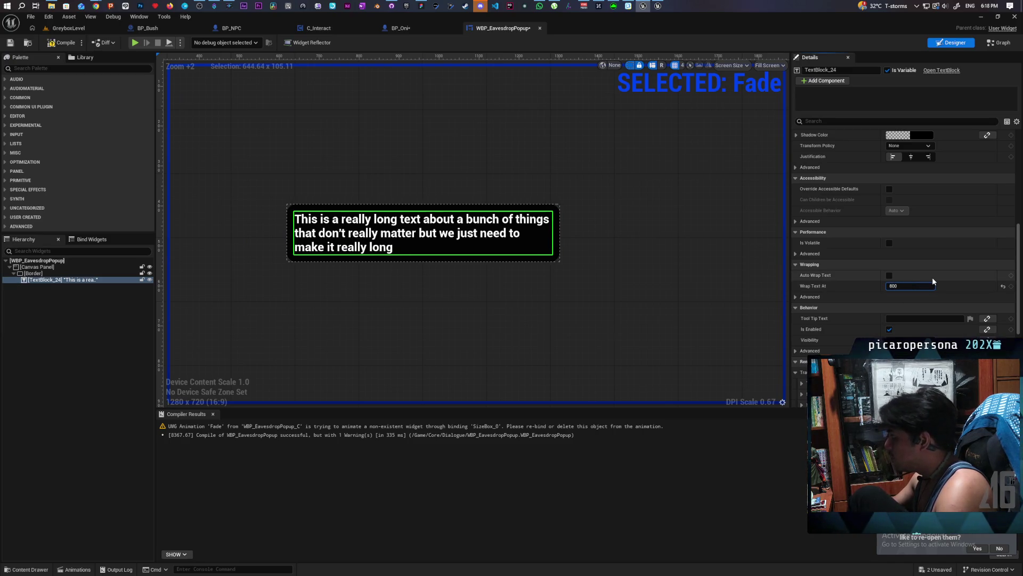
pyautogui.write('0')
pyautogui.press('Return')
pyautogui.scroll(1, 421, 246)
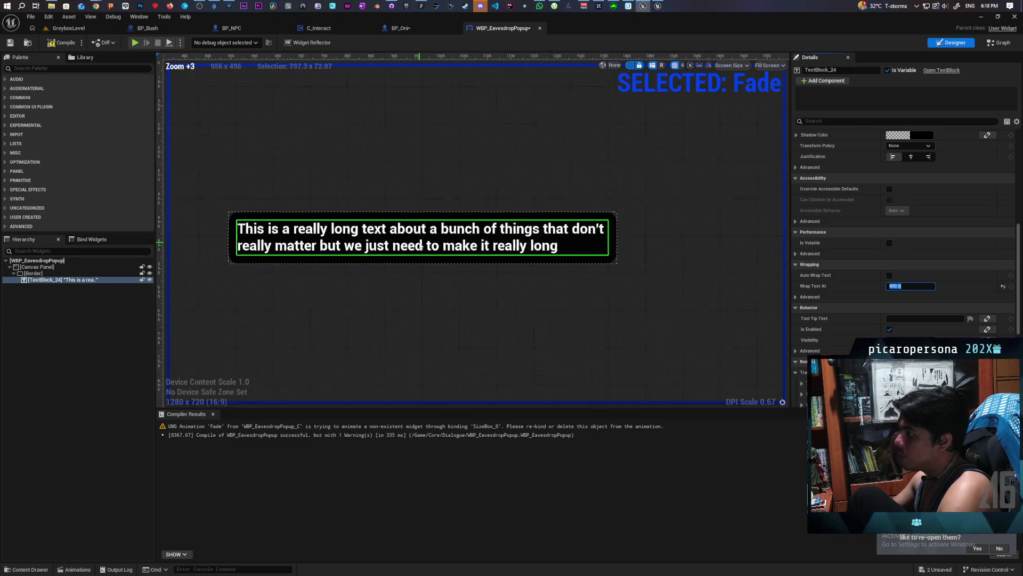
pyautogui.scroll(-5, 421, 246)
pyautogui.scroll(2, 421, 246)
pyautogui.scroll(-1, 421, 246)
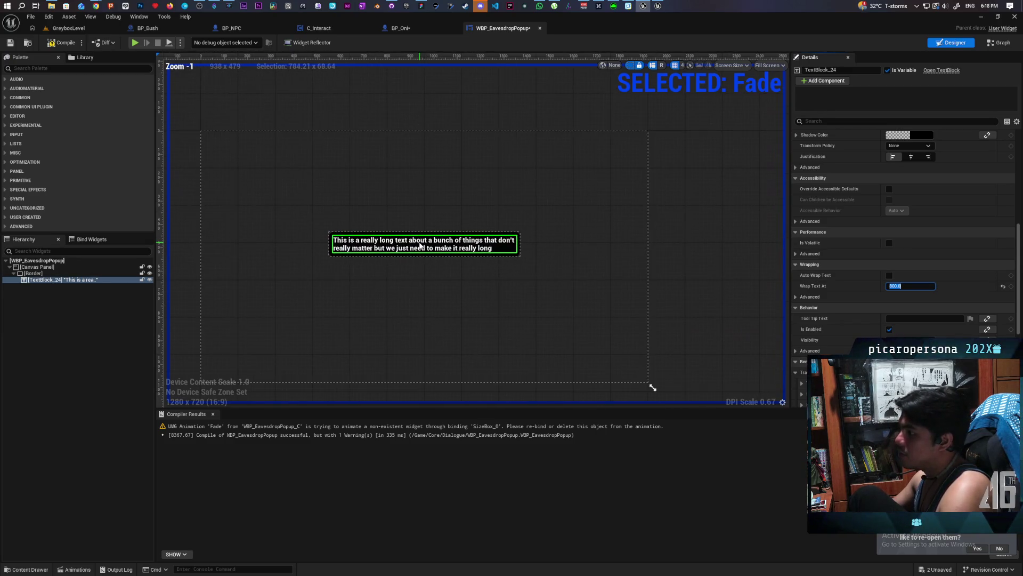
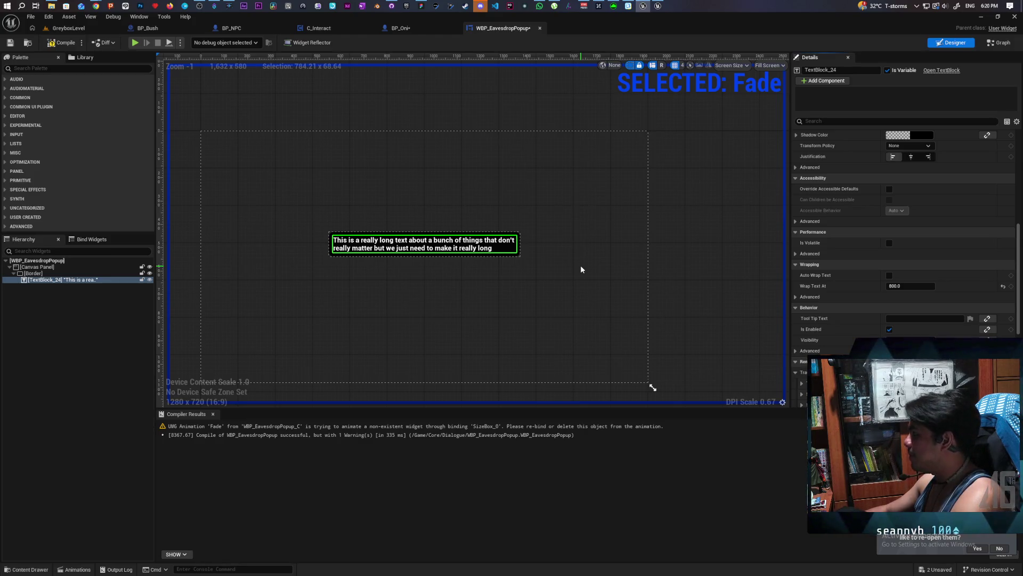
# - Undo twice to restore the size box and preview the widget at Desired size
pyautogui.hotkey('ctrl', 'z')
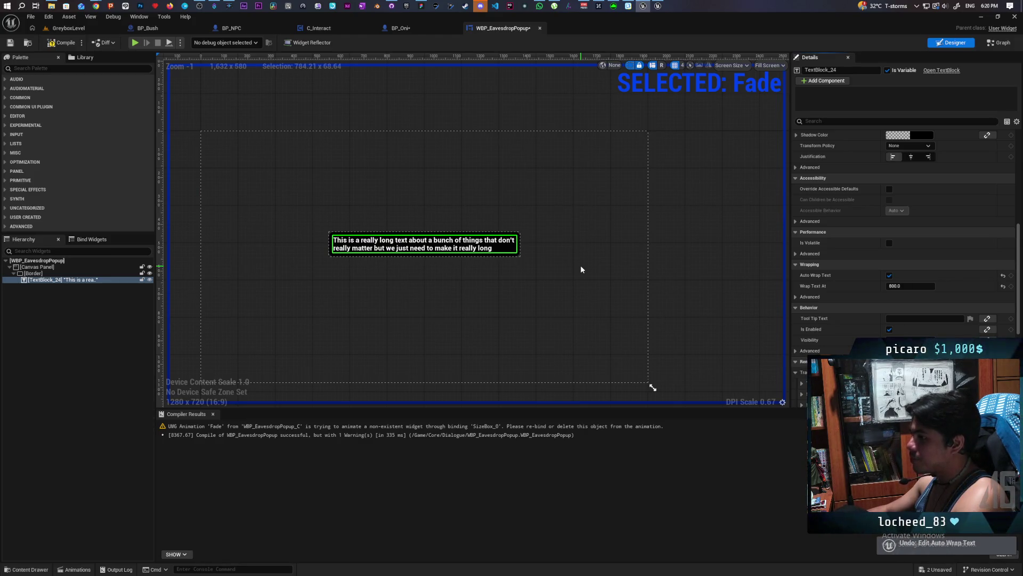
pyautogui.hotkey('ctrl', 'z')
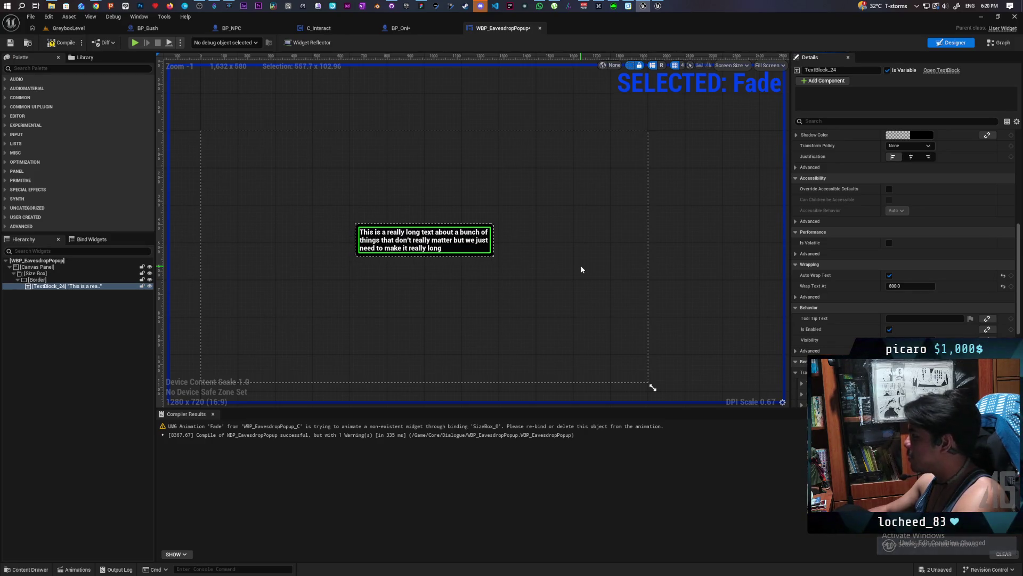
pyautogui.click(42, 267)
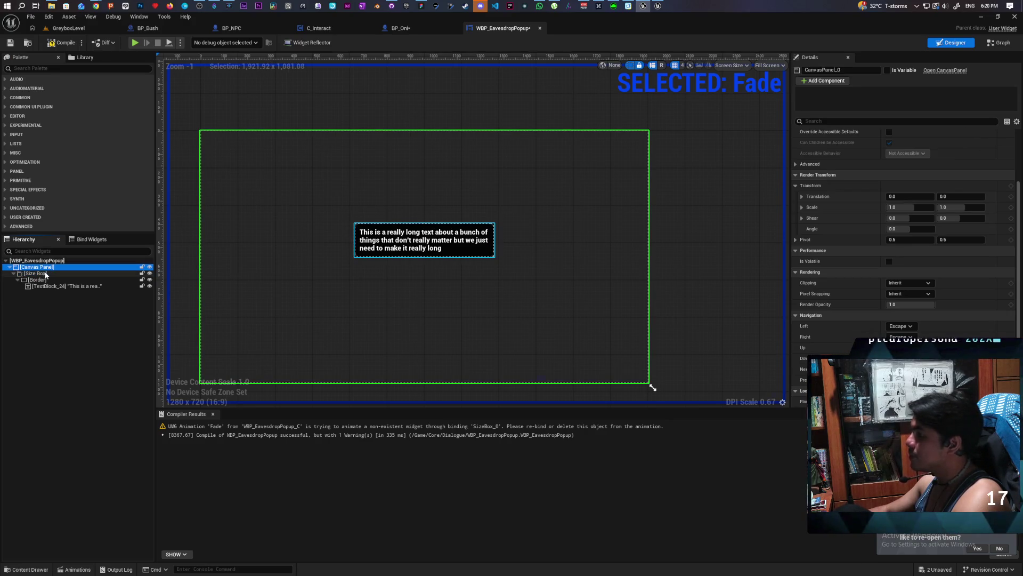
pyautogui.scroll(1, 676, 165)
pyautogui.scroll(-3, 676, 165)
pyautogui.click(777, 65)
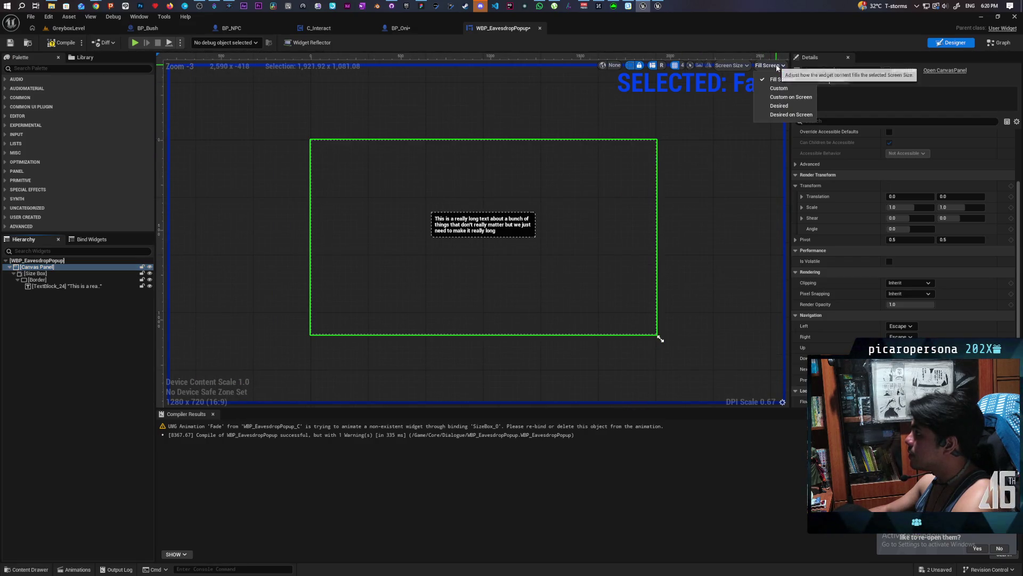
pyautogui.click(779, 106)
pyautogui.scroll(3, 401, 162)
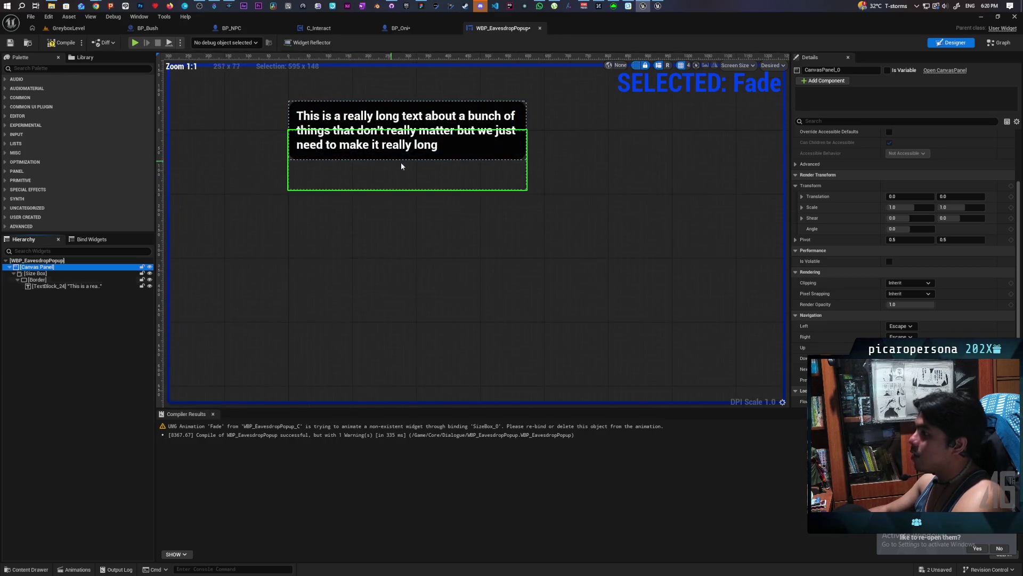
pyautogui.moveTo(449, 255)
pyautogui.mouseDown()
pyautogui.moveTo(468, 260)
pyautogui.moveTo(465, 246)
pyautogui.mouseUp()
pyautogui.scroll(-1, 465, 245)
pyautogui.scroll(1, 464, 246)
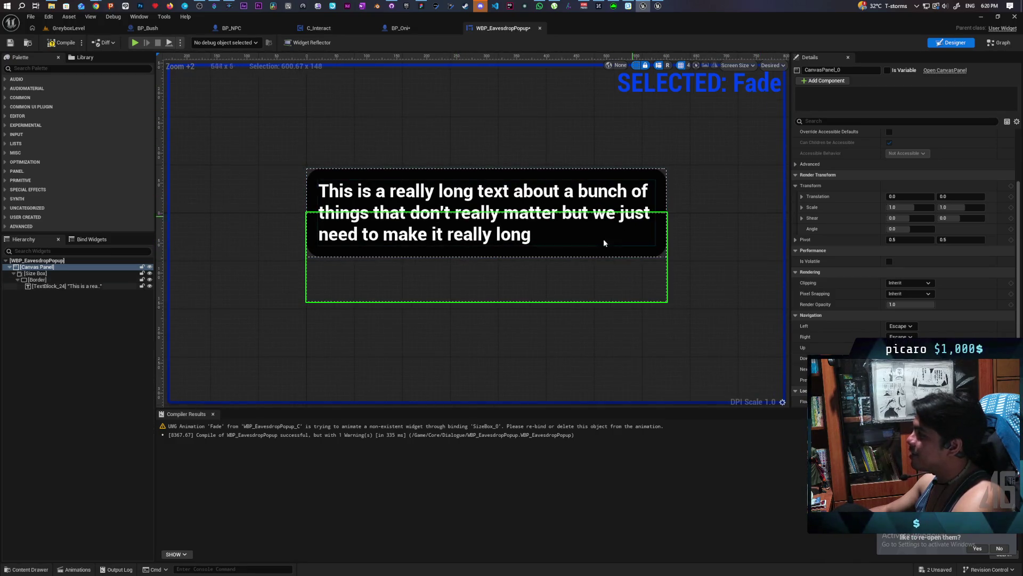
# - Close Compiler Results, give the Size Box a 640 max desired width, and save
pyautogui.click(558, 289)
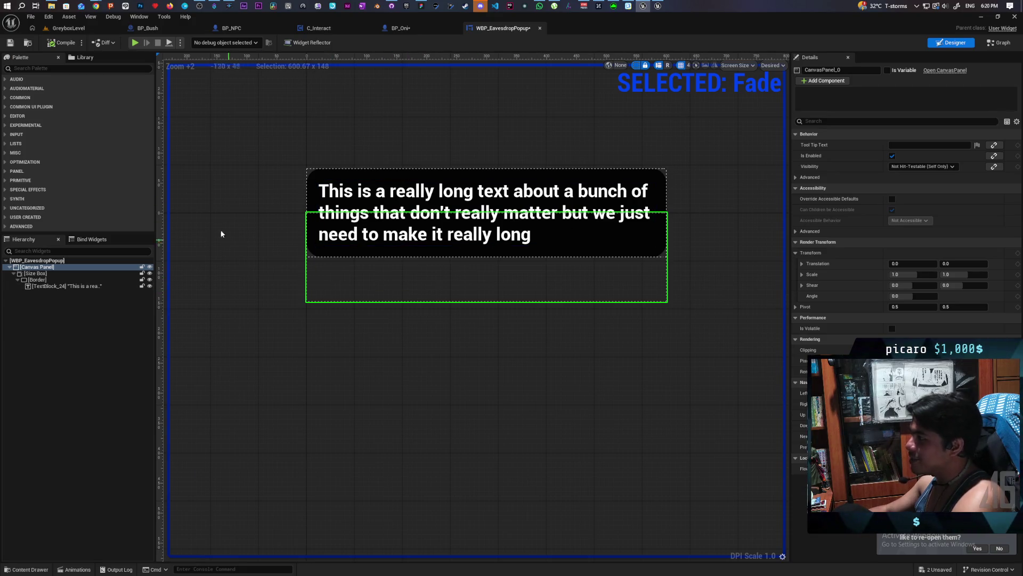
pyautogui.click(36, 273)
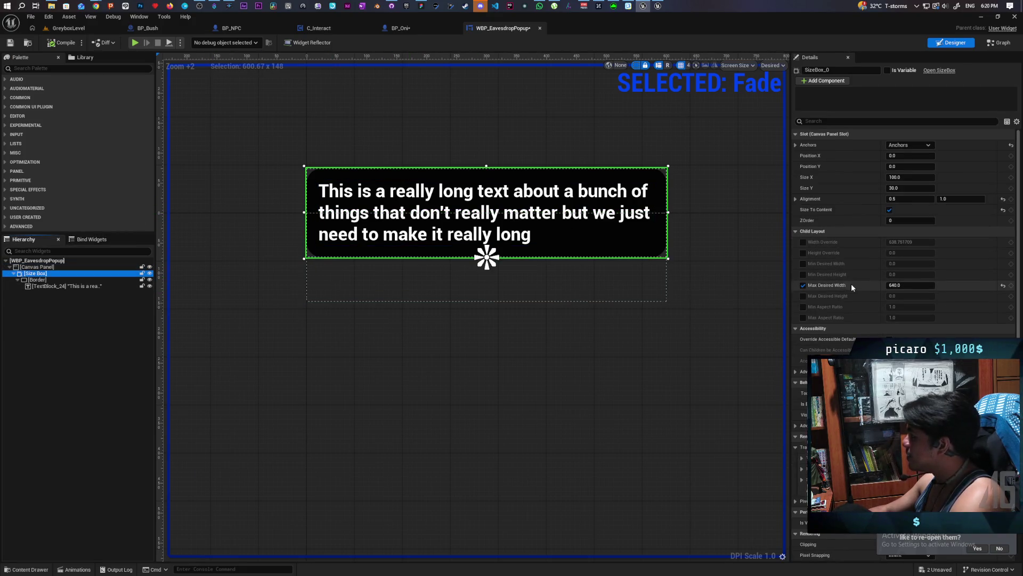
pyautogui.click(906, 285)
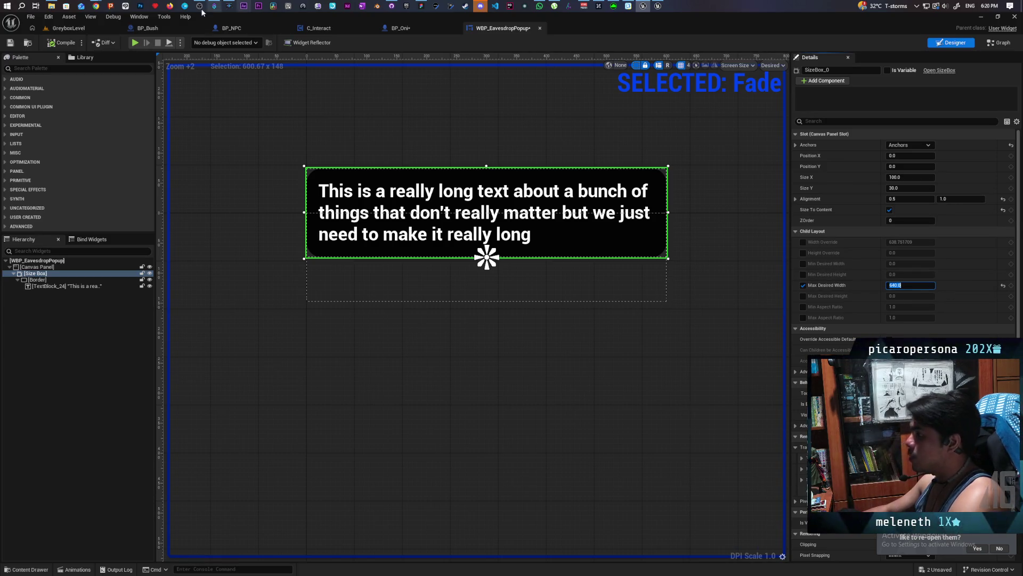
pyautogui.hotkey('ctrl', 's')
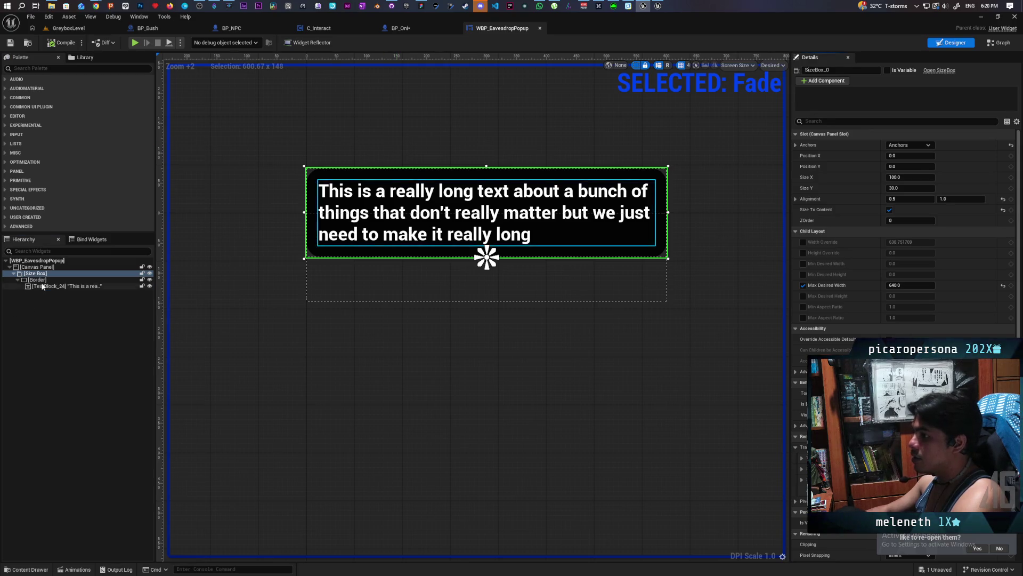
# - Start a play test of GreyboxLevel
pyautogui.click(43, 286)
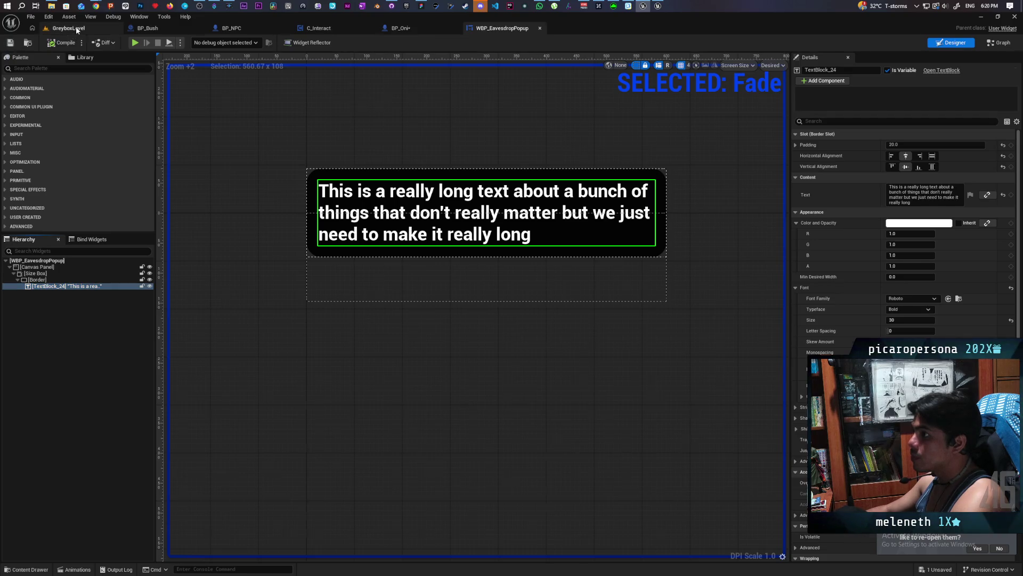
pyautogui.click(76, 29)
pyautogui.click(201, 41)
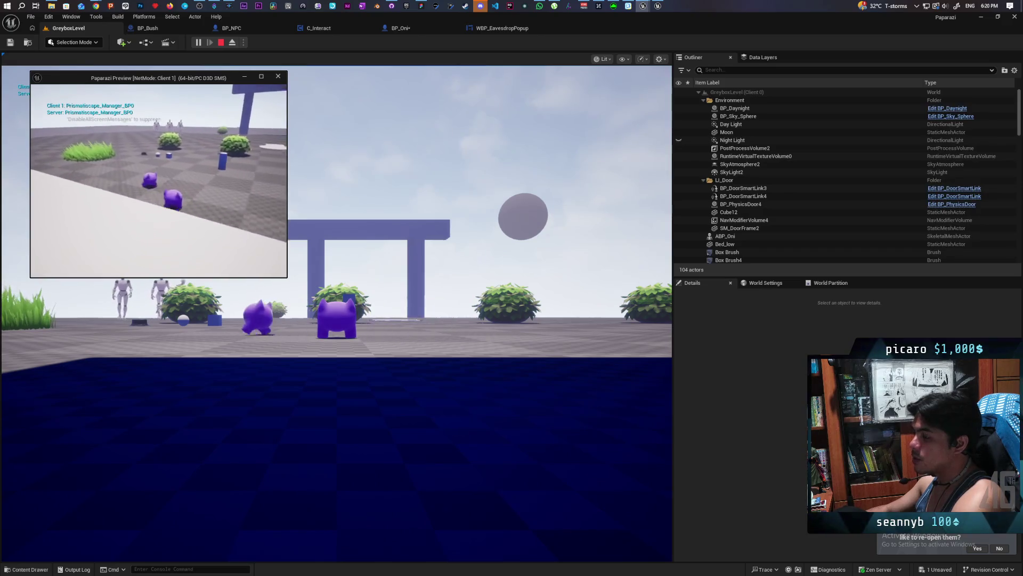
# - Walk the character forward with W past the bushes until the NPC popup appears
pyautogui.press('w')
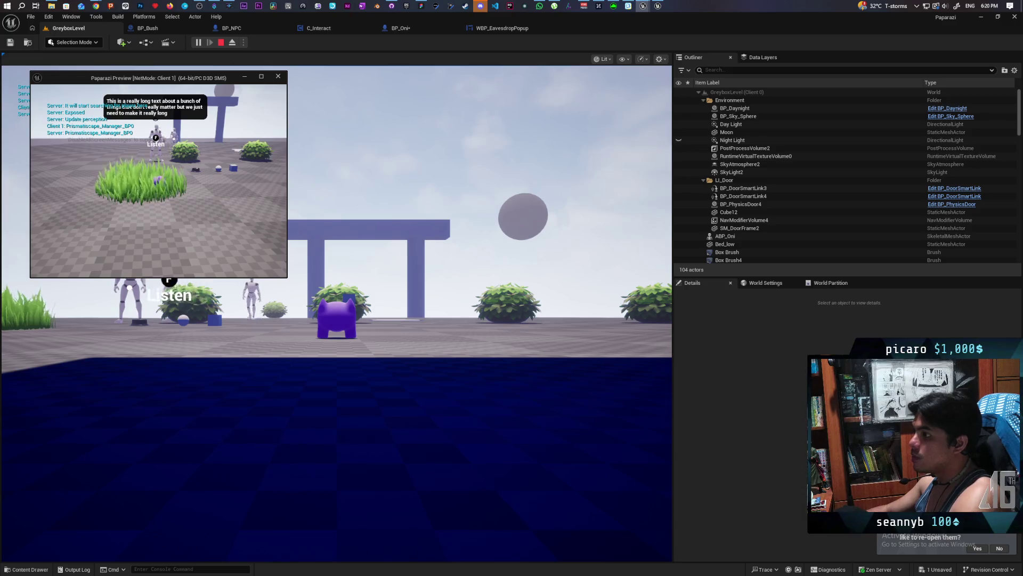
pyautogui.click(434, 4)
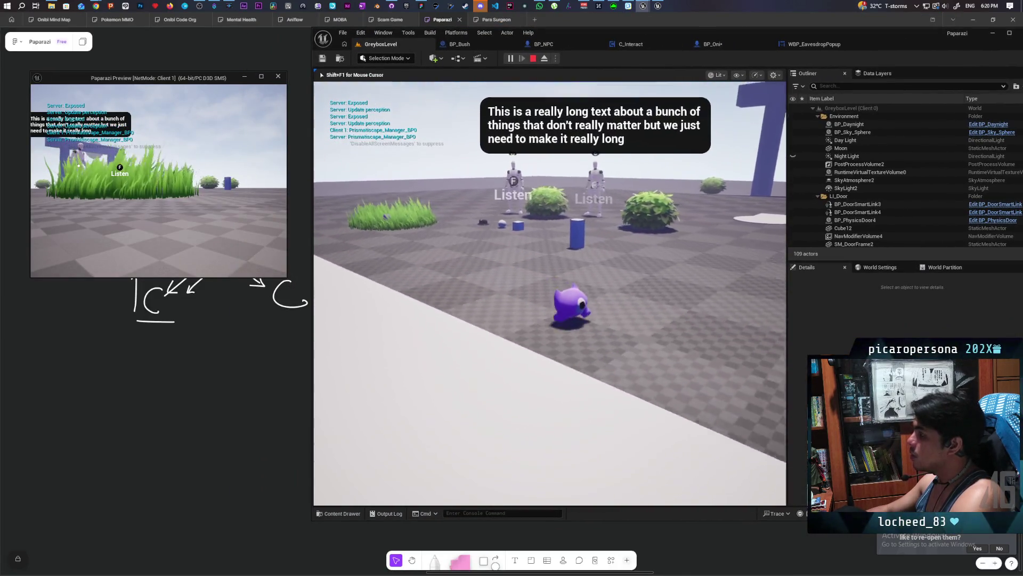
pyautogui.press('w')
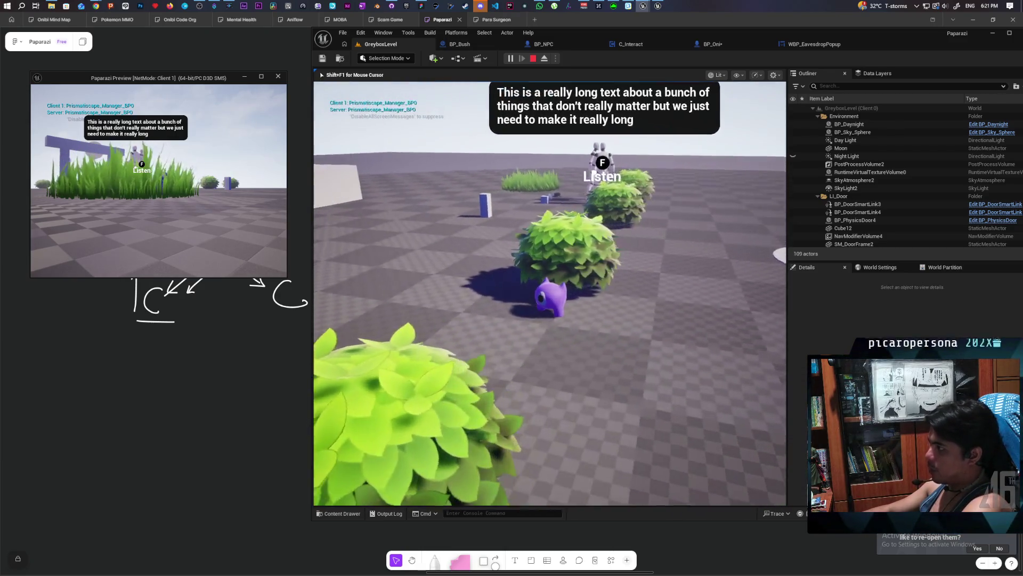
pyautogui.press('w')
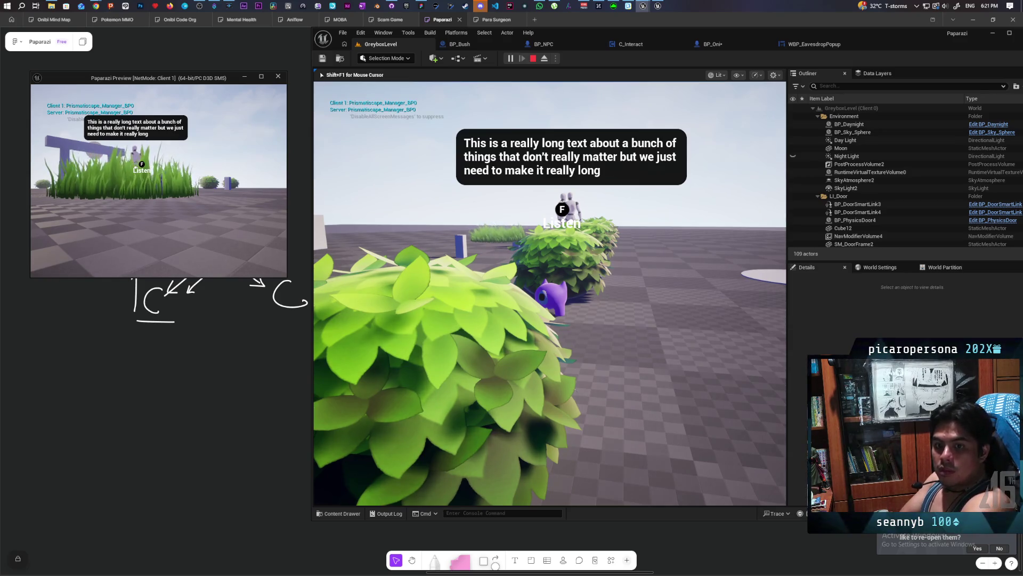
# - Press F near the NPC, move around to check the popup, then stop play with Esc
pyautogui.press('f')
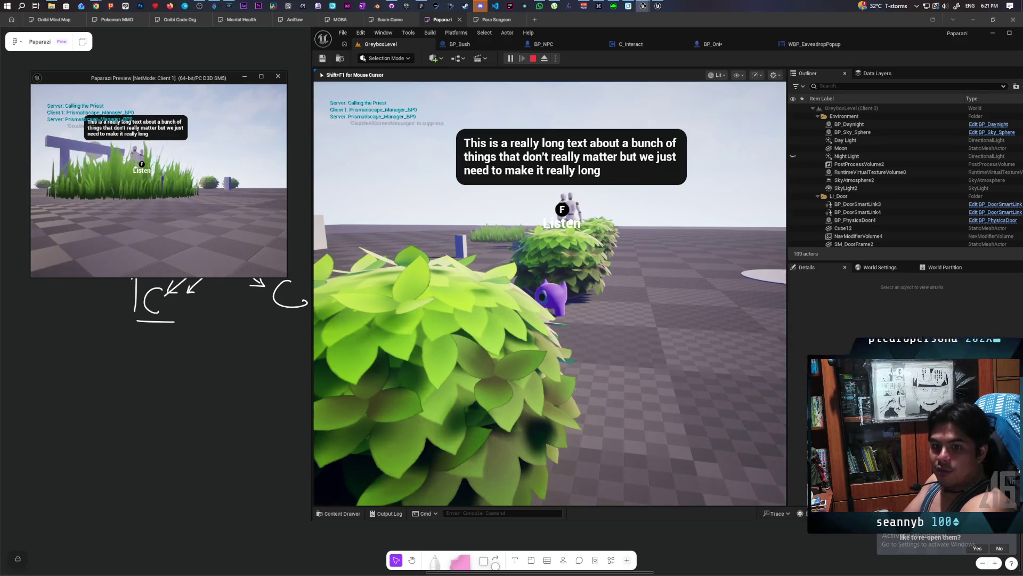
pyautogui.press('s')
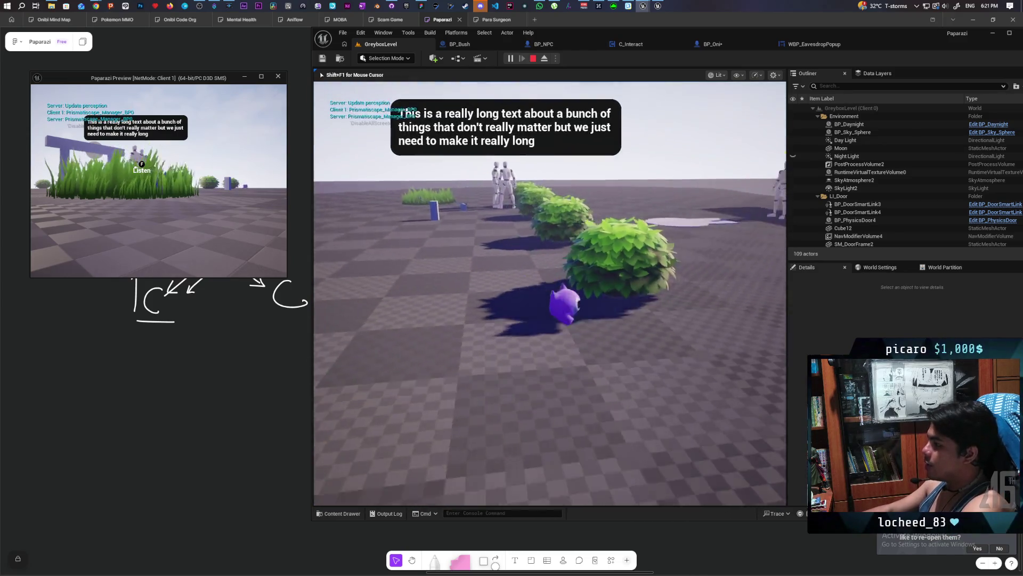
pyautogui.press('w')
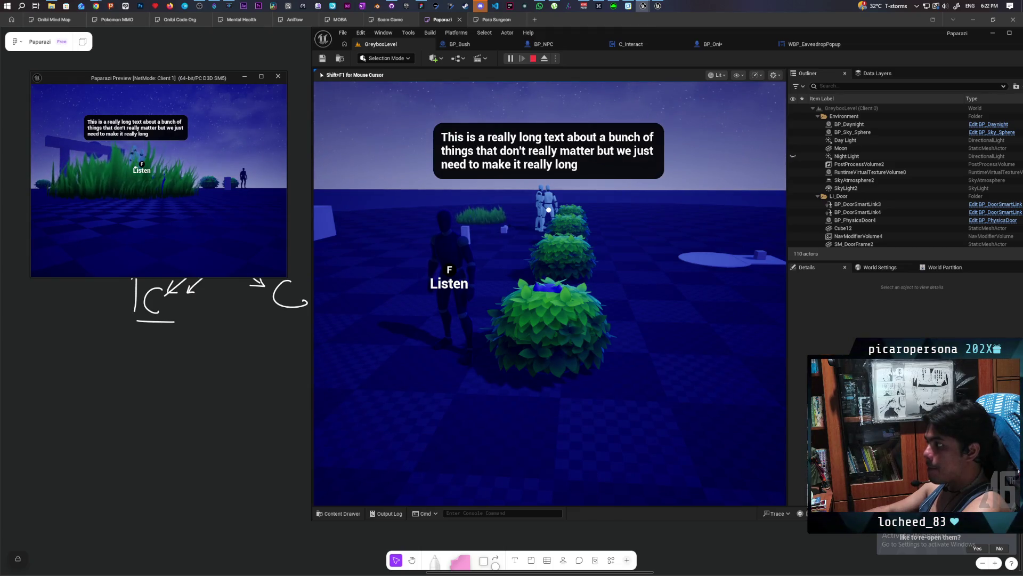
pyautogui.press('Escape')
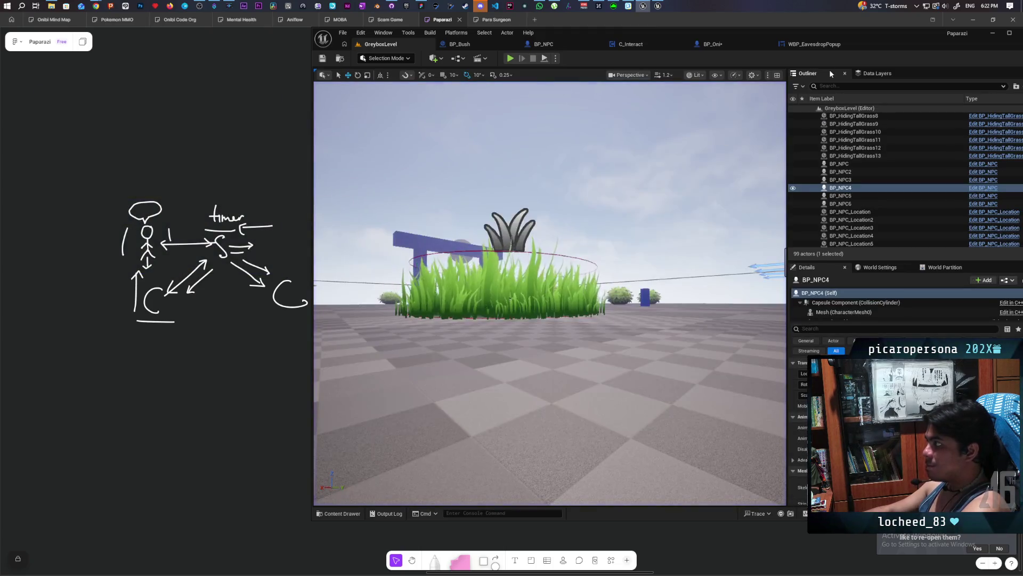
# - In WBP_EavesdropPopup, wrap TextBlock_24 in an Overlay
pyautogui.click(814, 44)
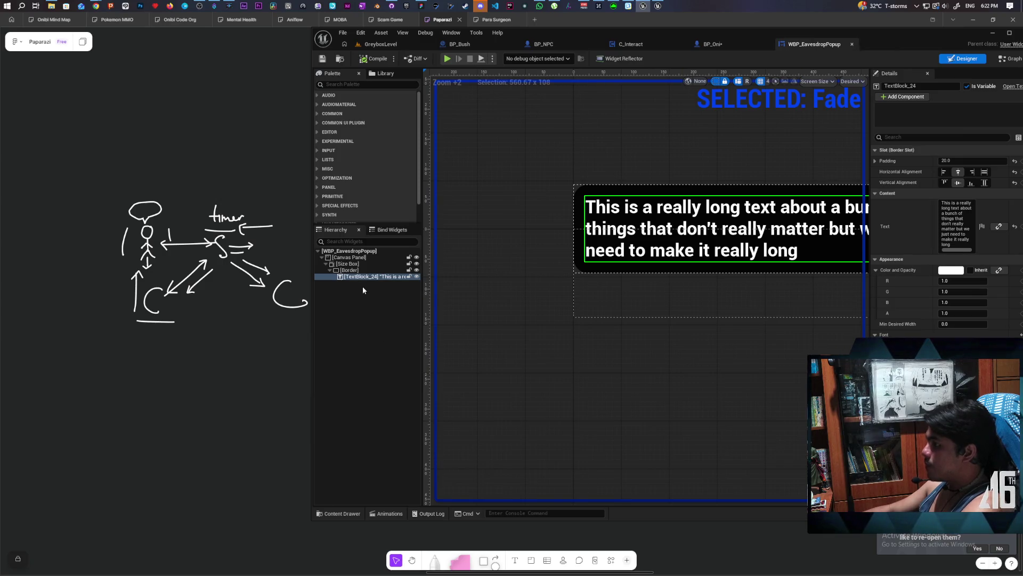
pyautogui.click(354, 270)
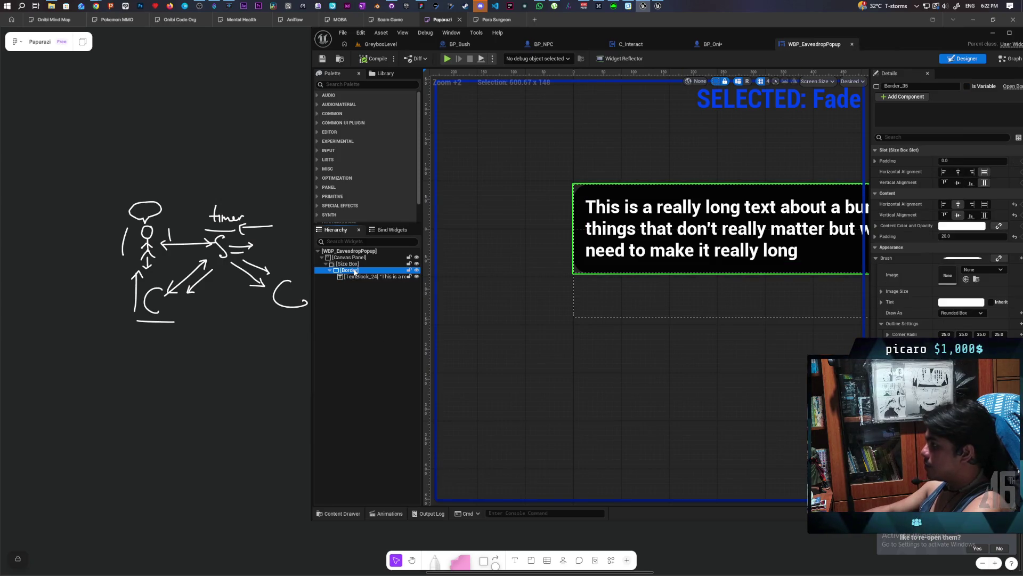
pyautogui.click(355, 277)
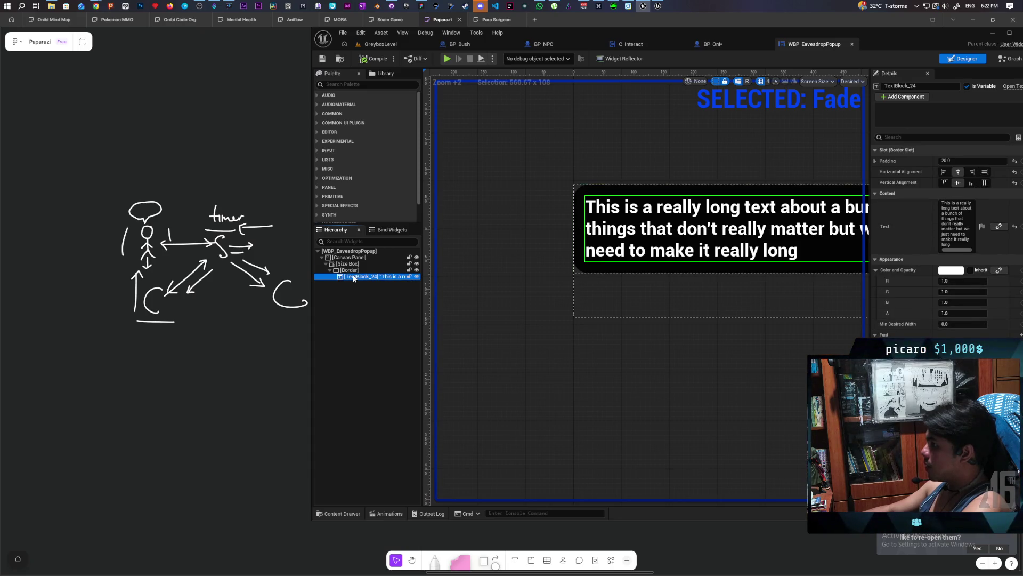
pyautogui.rightClick(354, 277)
pyautogui.moveTo(395, 361)
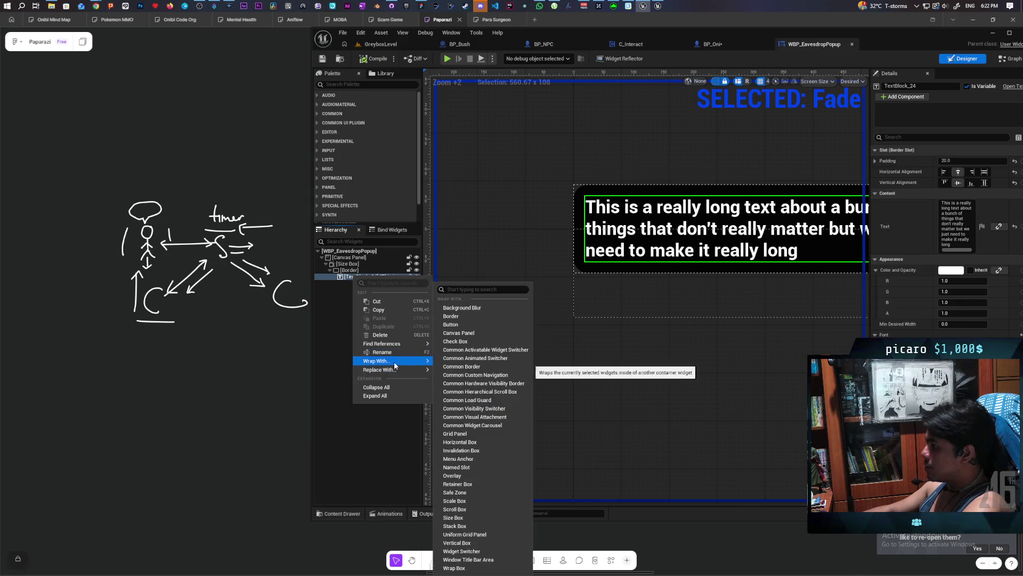
pyautogui.click(476, 476)
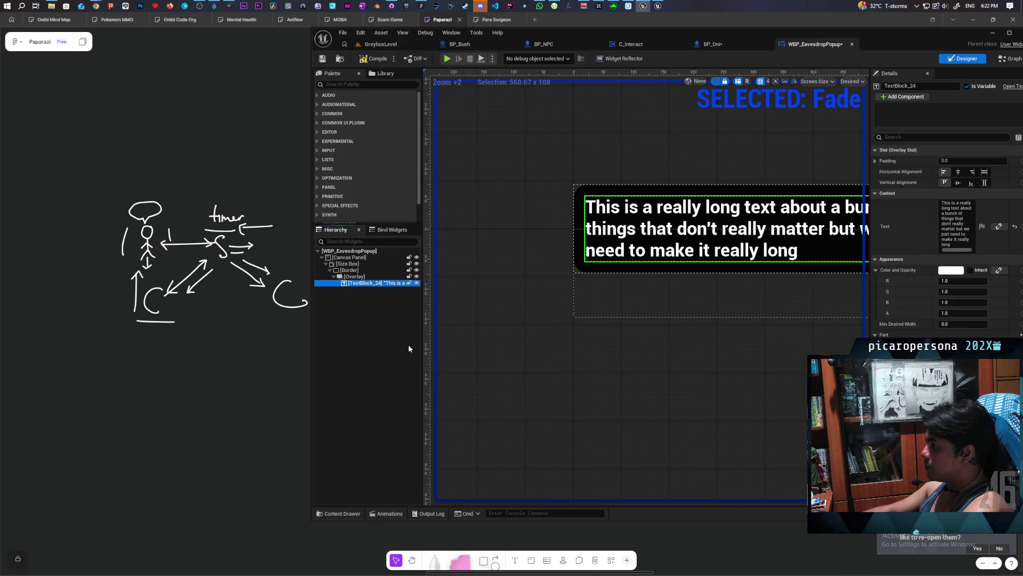
# - Duplicate TextBlock_24 inside the Overlay and toggle the copy's editor visibility
pyautogui.click(362, 286)
pyautogui.press('Escape')
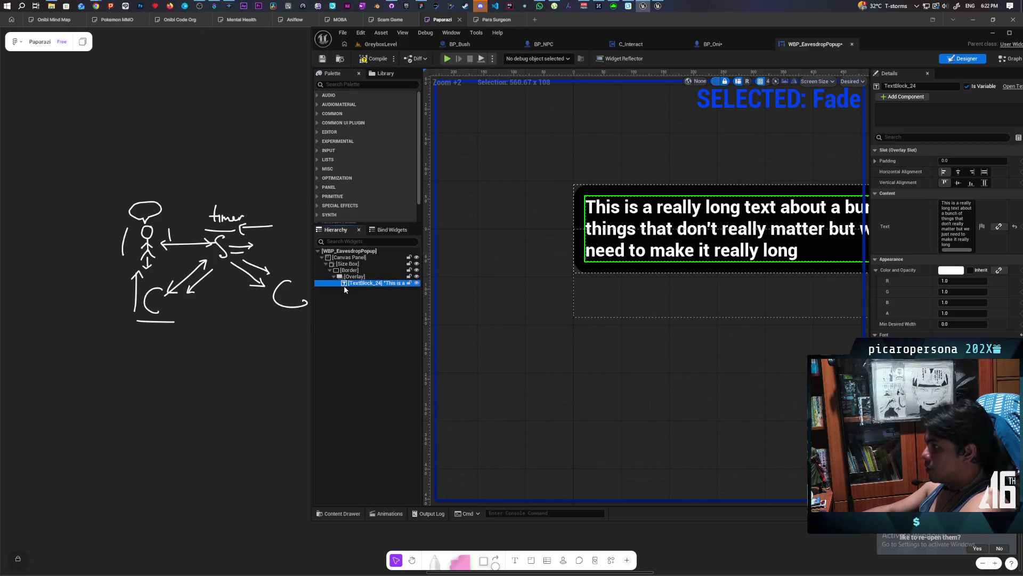
pyautogui.hotkey('ctrl', 'd')
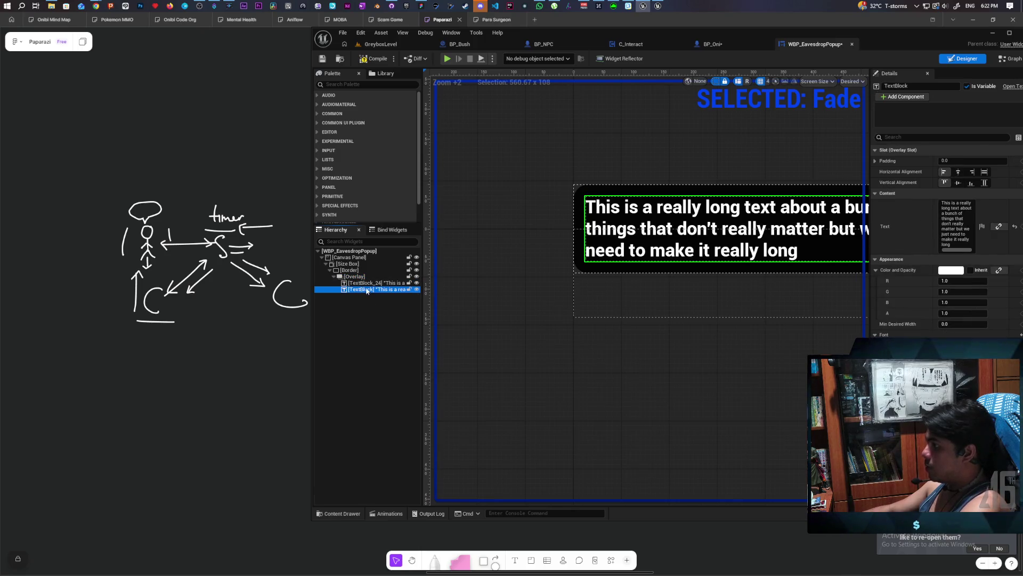
pyautogui.click(416, 289)
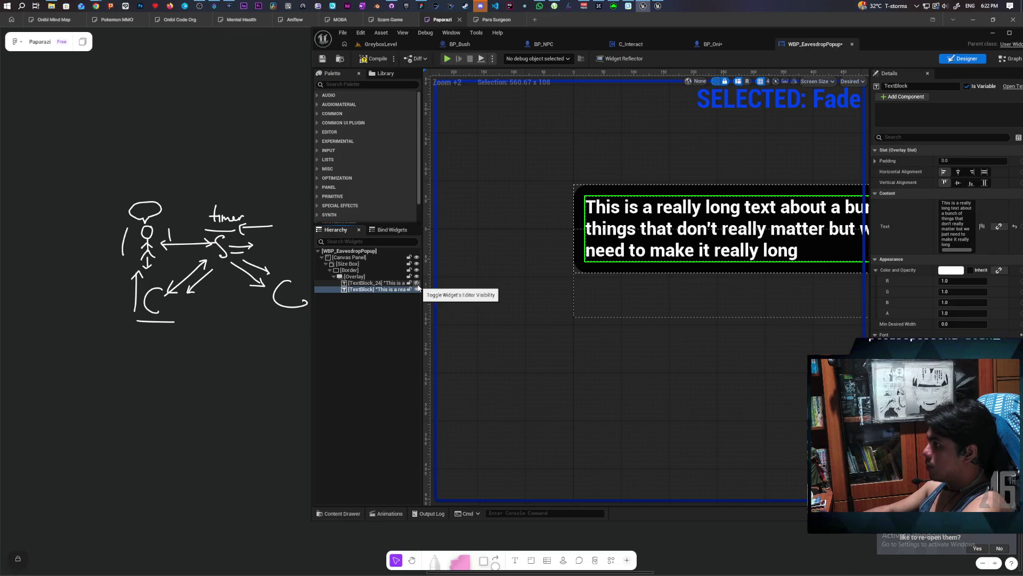
pyautogui.moveTo(894, 40)
pyautogui.mouseDown()
pyautogui.moveTo(741, 59)
pyautogui.moveTo(734, 46)
pyautogui.mouseUp()
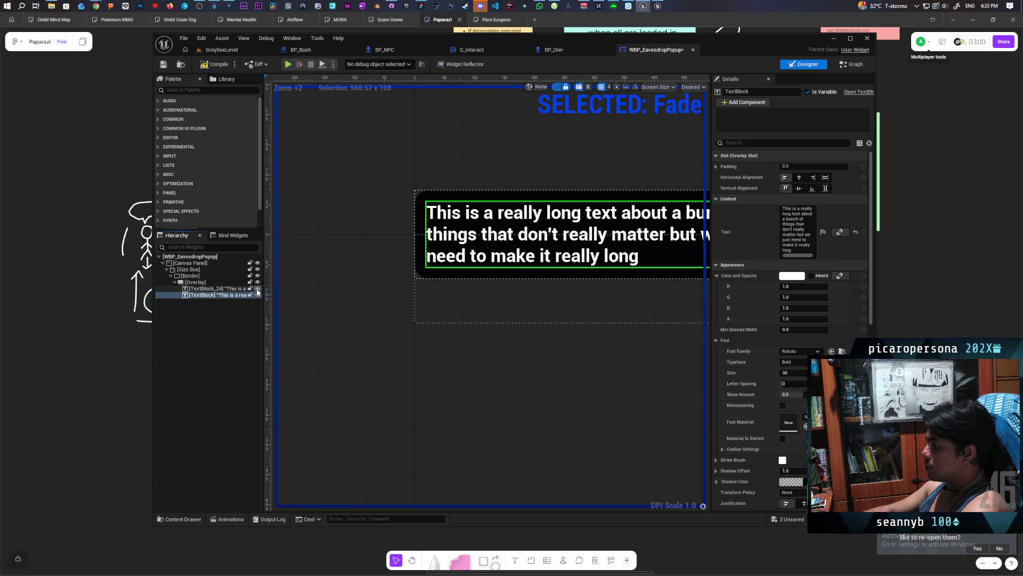
# - Set TextBlock_24's Visibility to Hidden and save the widget
pyautogui.click(214, 289)
pyautogui.click(741, 143)
pyautogui.write('visi')
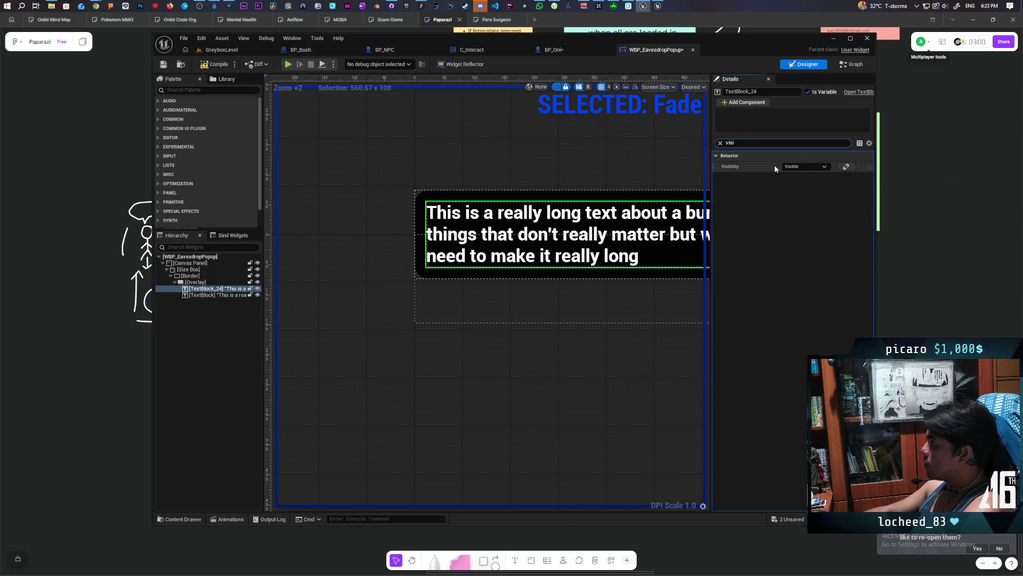
pyautogui.click(814, 168)
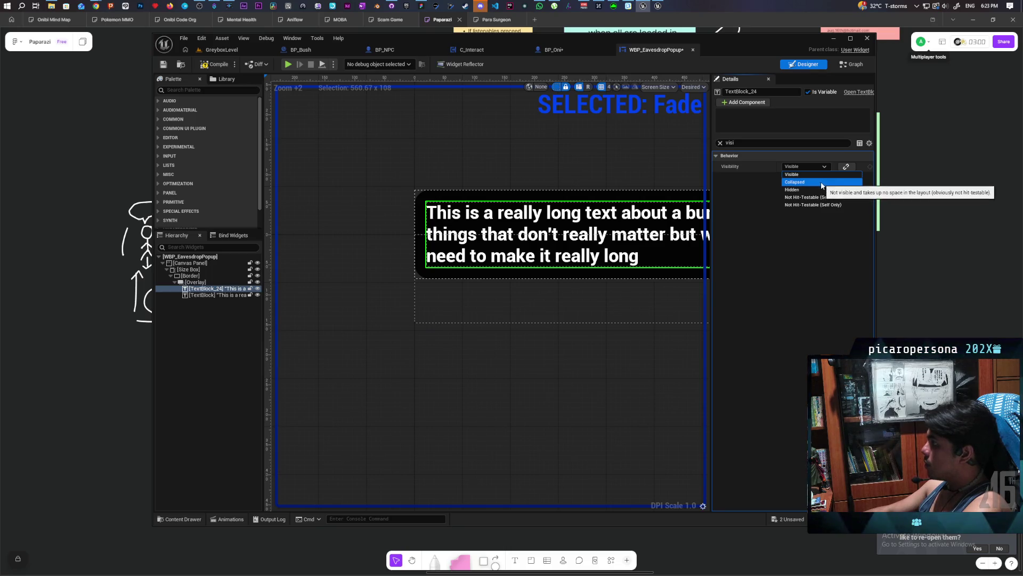
pyautogui.click(820, 190)
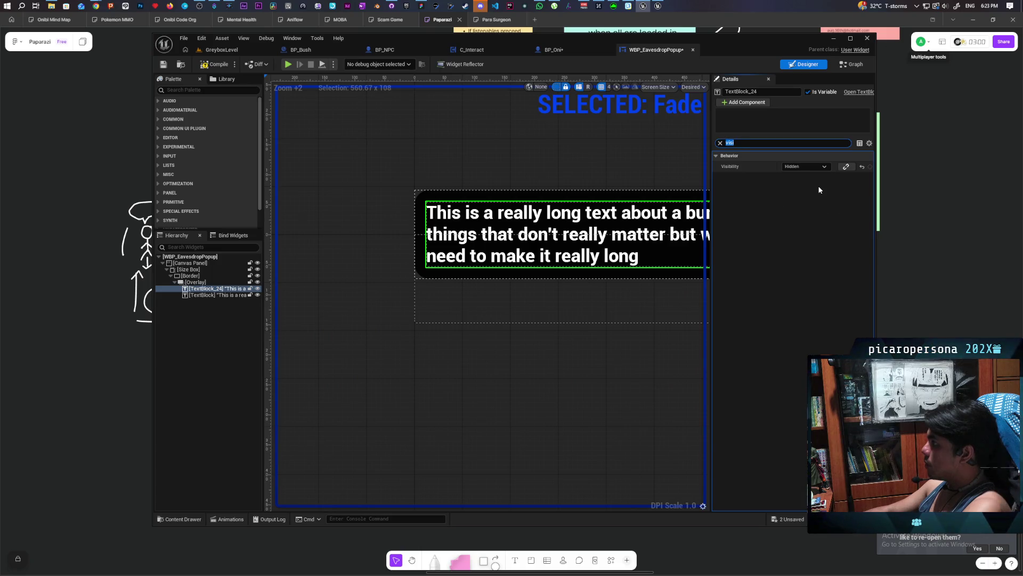
pyautogui.click(166, 66)
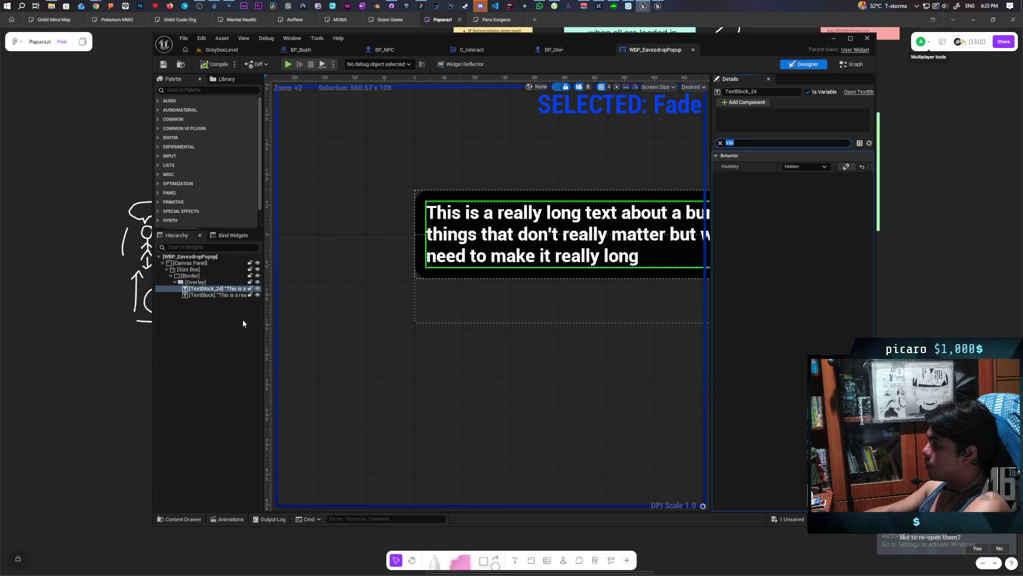
# - Empty the second TextBlock's Text field and compile the widget
pyautogui.click(227, 295)
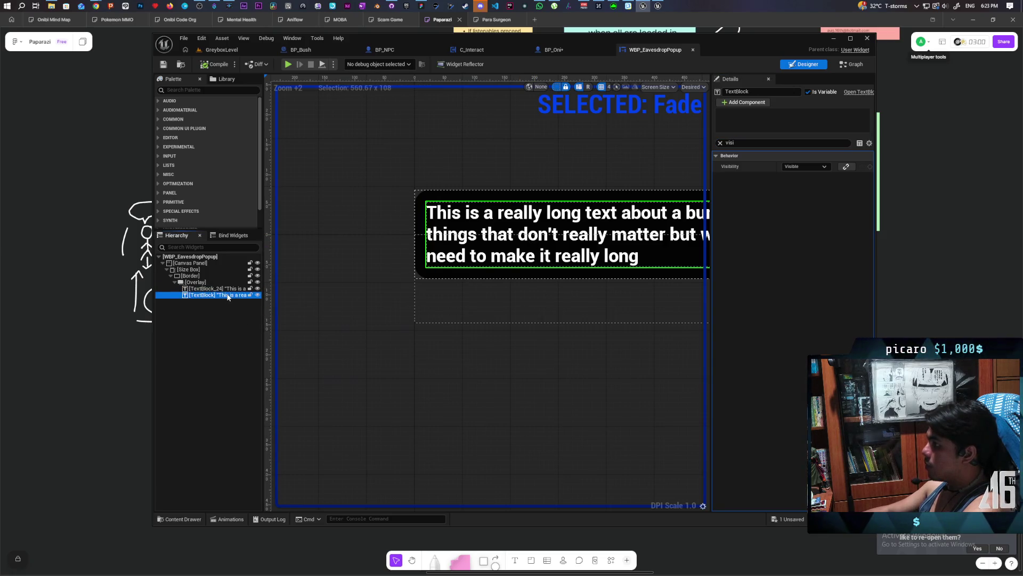
pyautogui.click(720, 143)
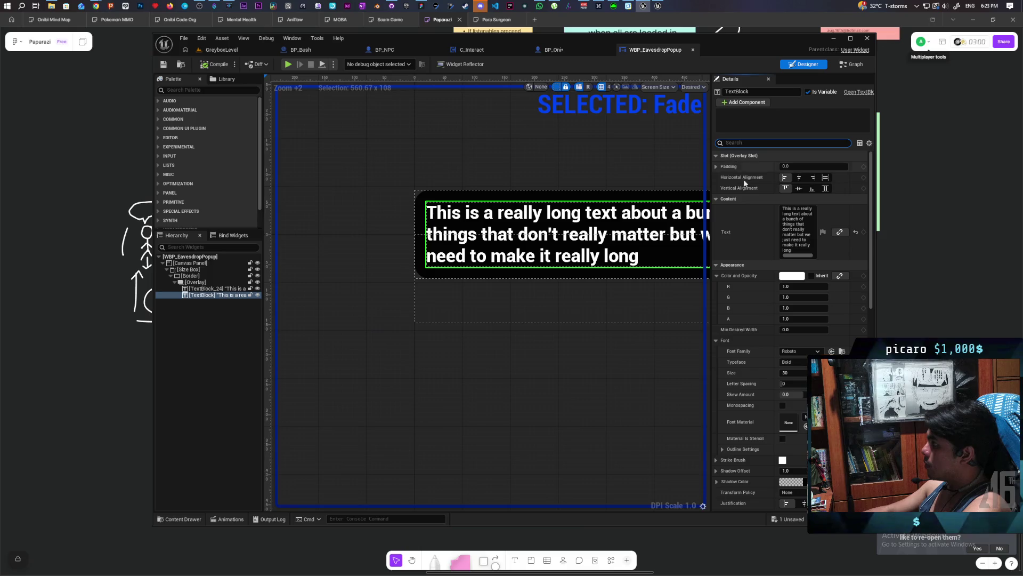
pyautogui.click(814, 247)
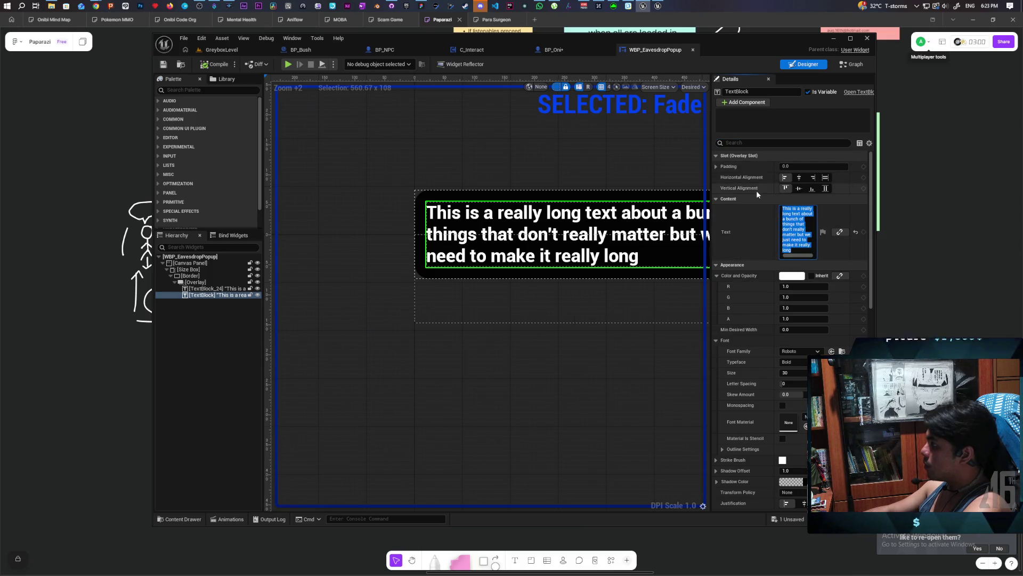
pyautogui.press('BackSpace')
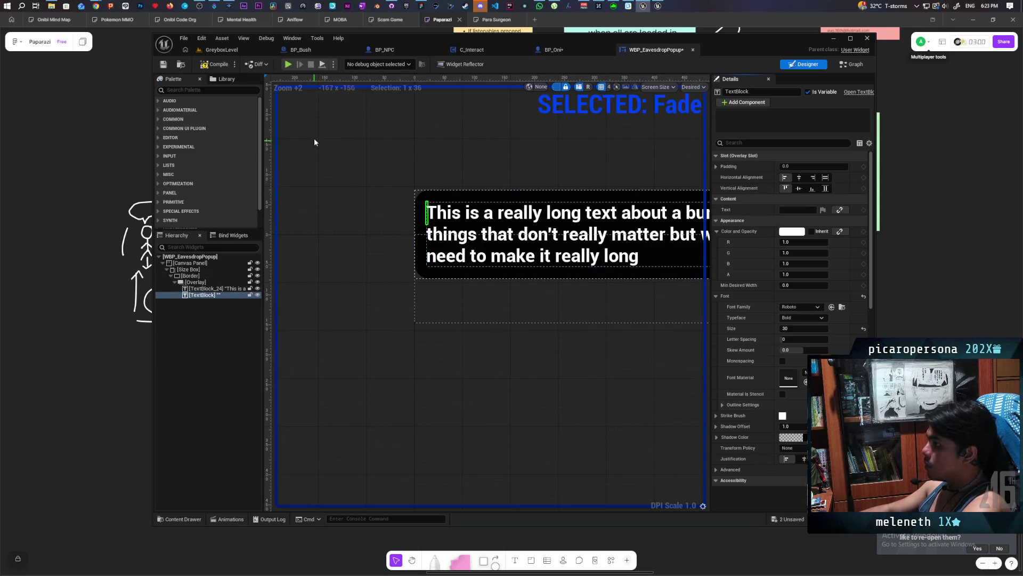
pyautogui.click(168, 69)
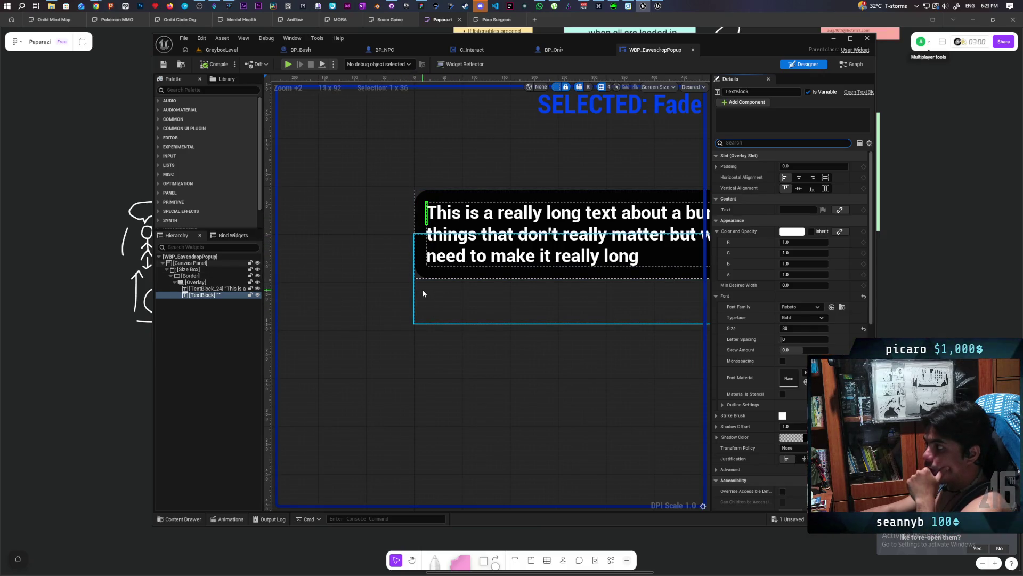
pyautogui.click(257, 288)
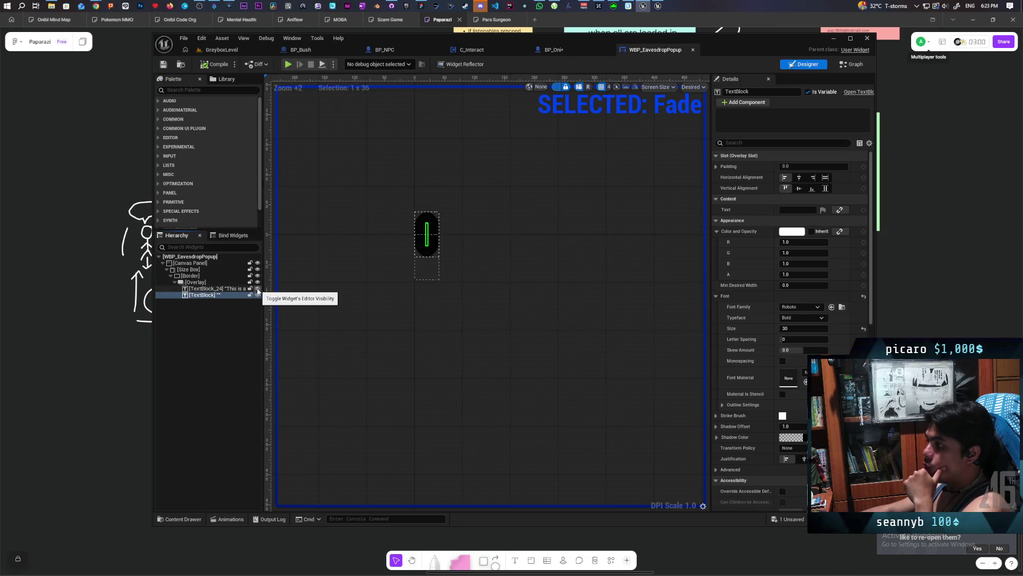
# - Set TextBlock_24's color alpha to 0 so it is invisible, and save
pyautogui.click(257, 288)
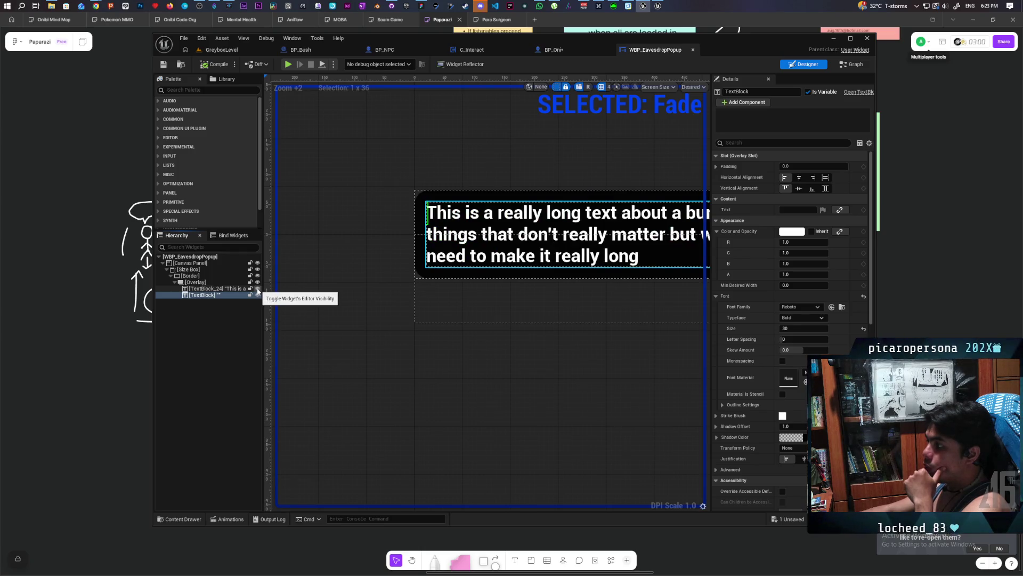
pyautogui.click(227, 289)
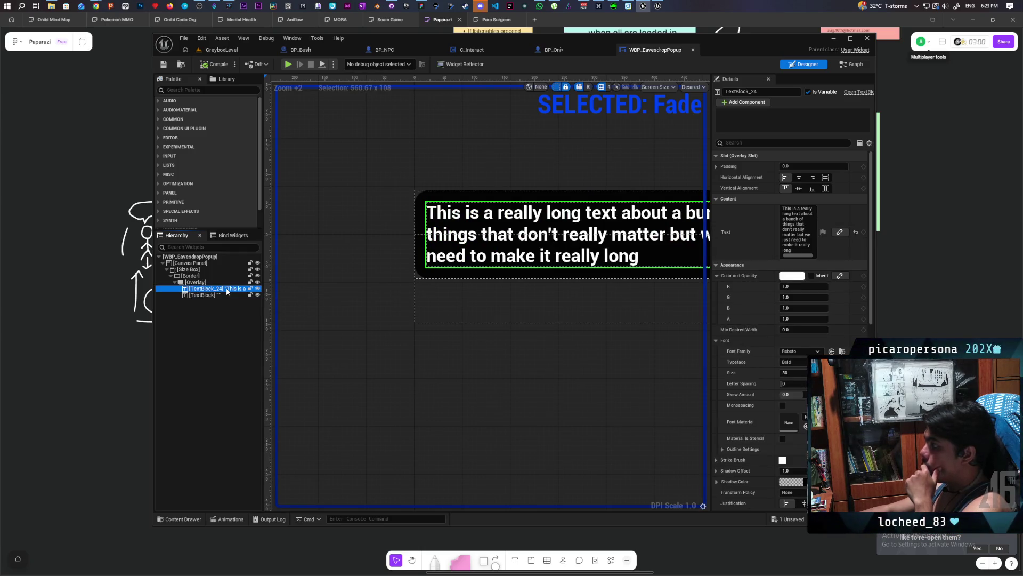
pyautogui.click(801, 319)
pyautogui.write('0')
pyautogui.press('Return')
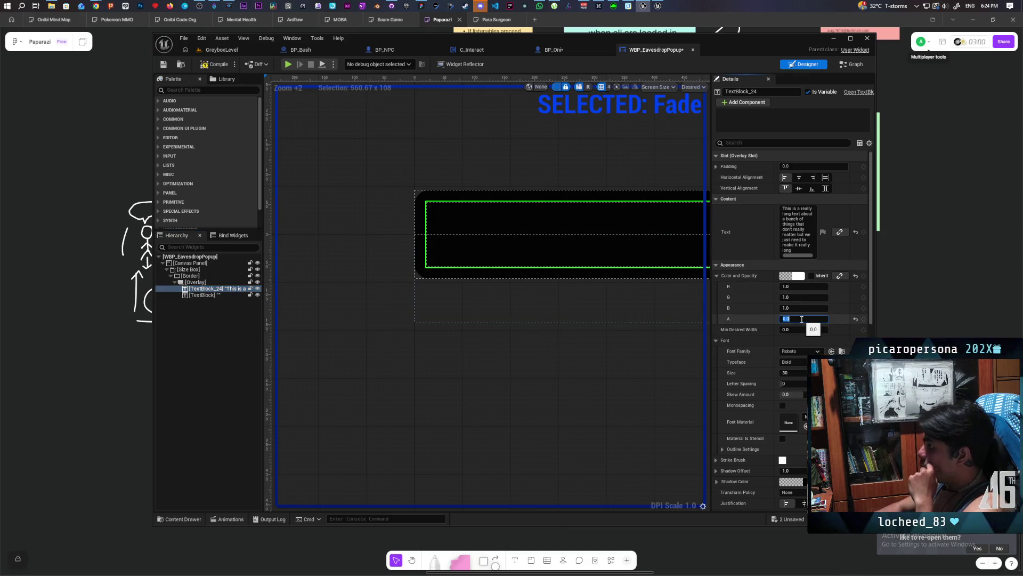
pyautogui.click(172, 69)
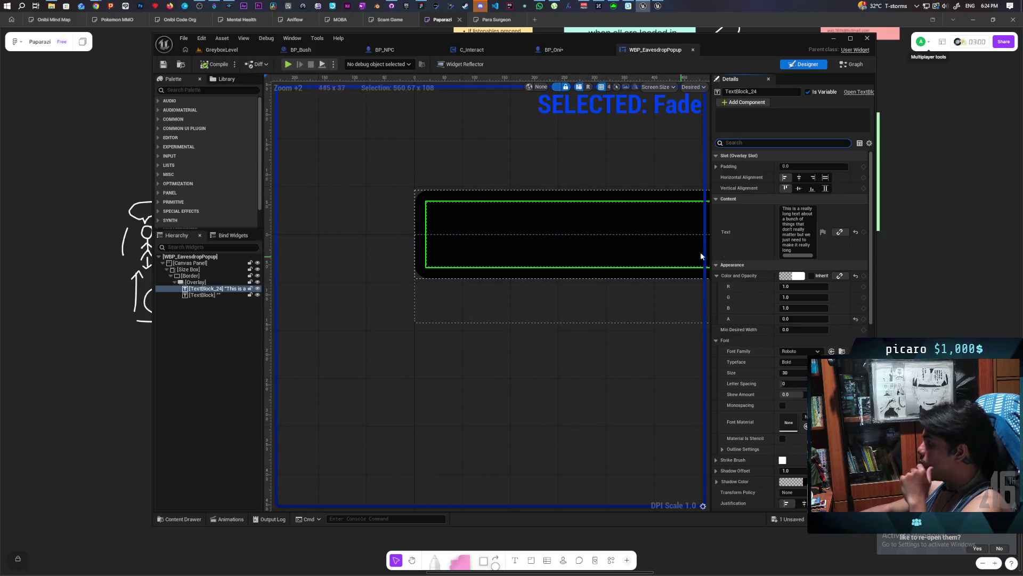
# - Paste TextBlock_24's long sentence as In Text's default value, then compile and save
pyautogui.click(797, 252)
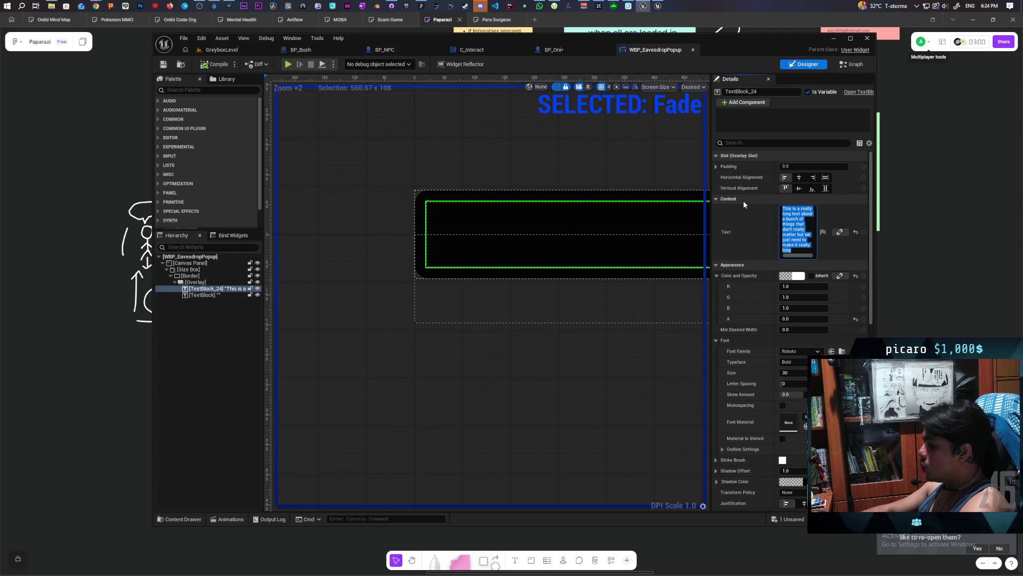
pyautogui.click(852, 64)
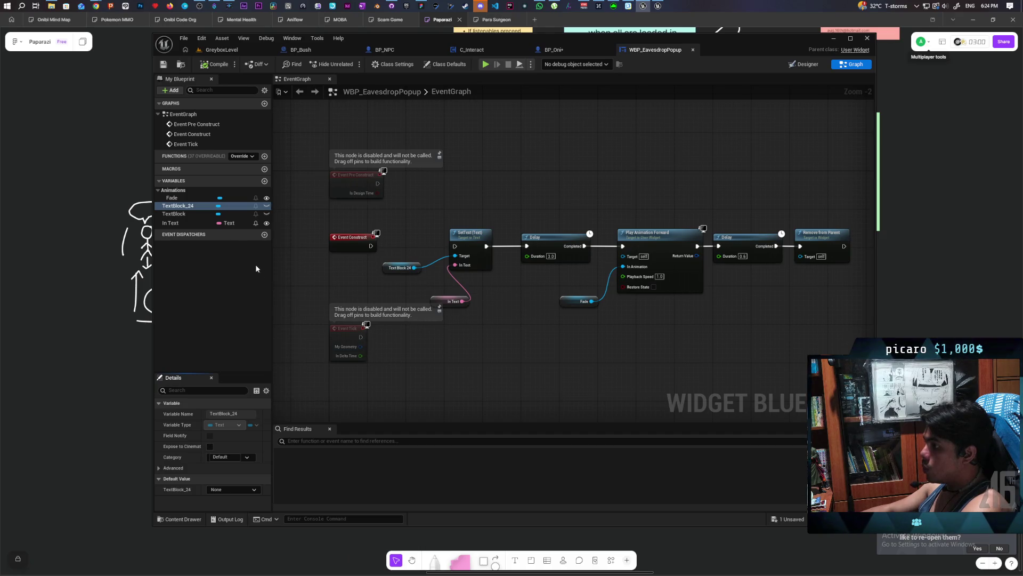
pyautogui.click(195, 225)
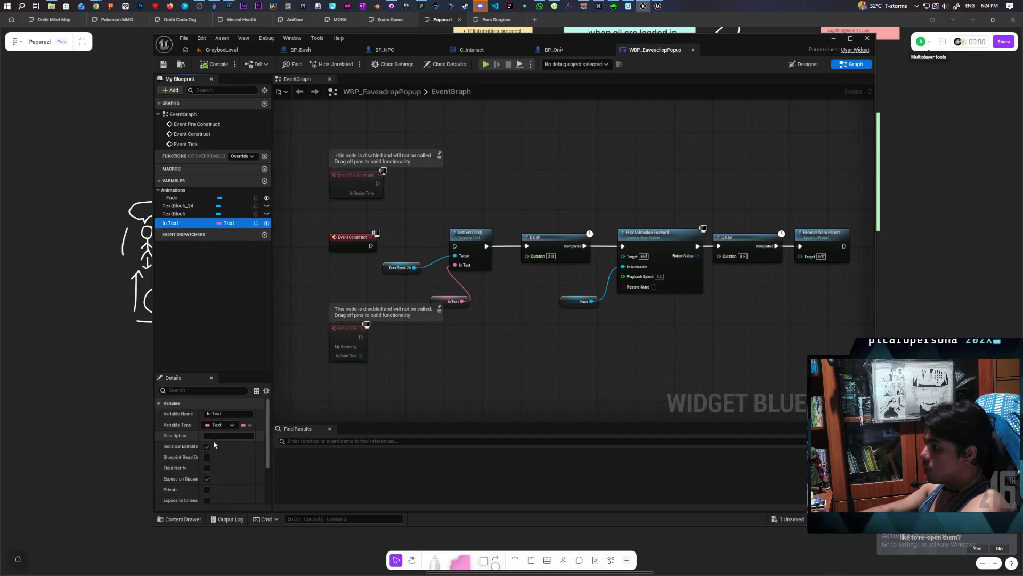
pyautogui.scroll(-3, 197, 453)
pyautogui.click(216, 498)
pyautogui.hotkey('ctrl', 'v')
pyautogui.click(326, 294)
pyautogui.click(216, 65)
pyautogui.click(163, 64)
# - Move Event Construct below the Event Tick node
pyautogui.moveTo(423, 365); pyautogui.dragTo(447, 342)
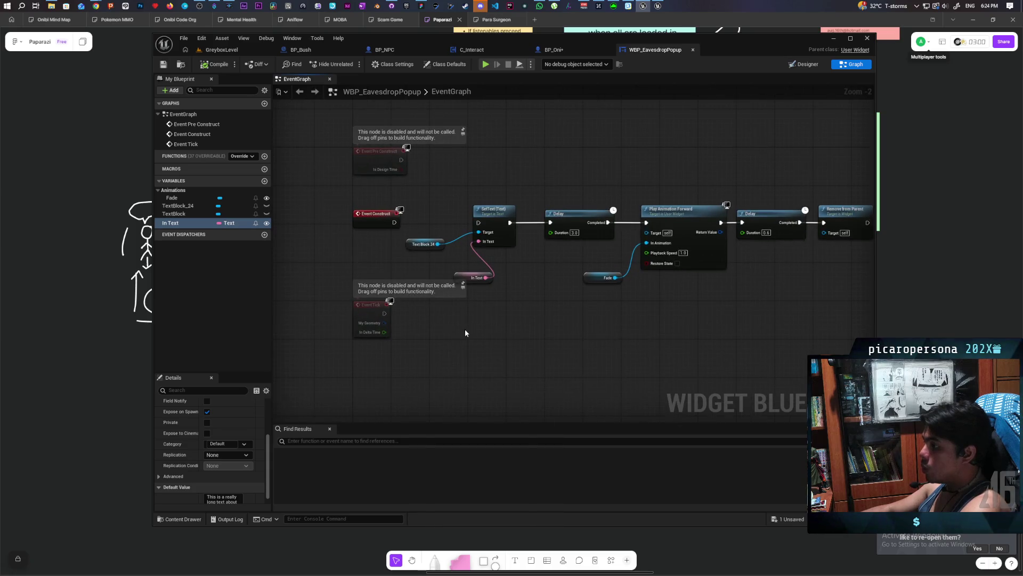
pyautogui.moveTo(372, 222); pyautogui.dragTo(368, 393)
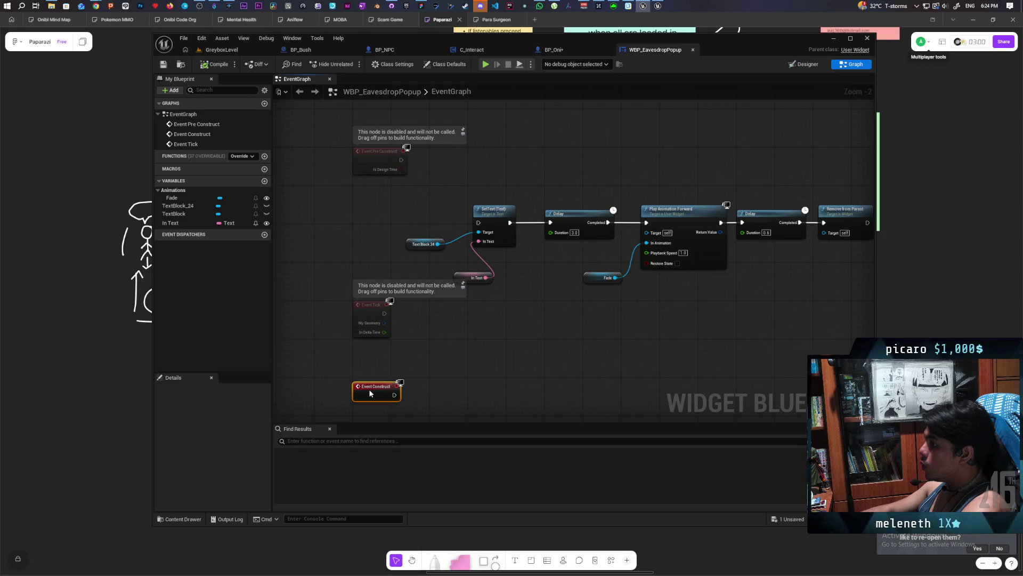
pyautogui.scroll(2, 475, 302)
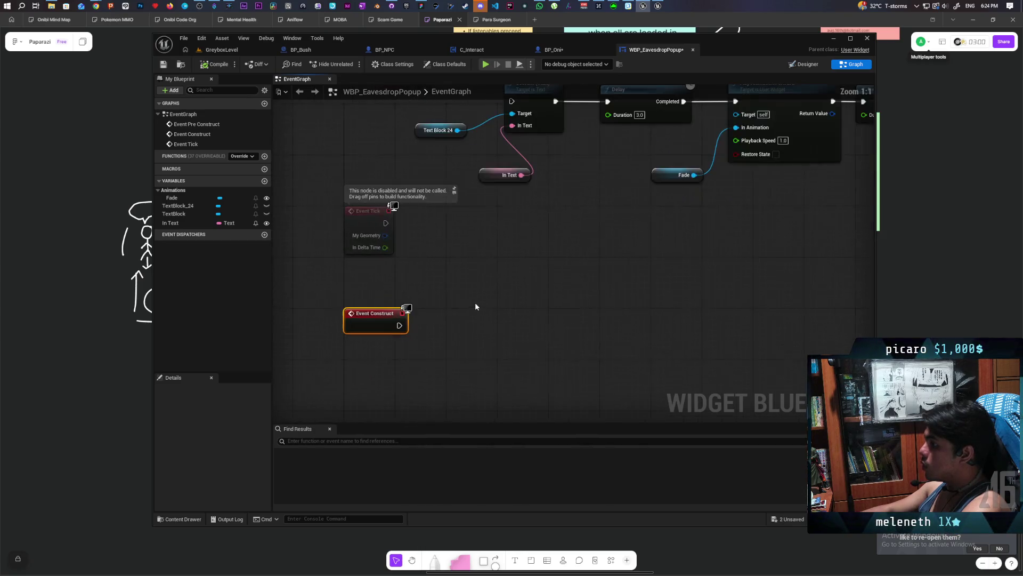
# - Add a Set Timer by Event node driven by Event Construct with Time 0.3
pyautogui.rightClick(511, 272)
pyautogui.write('set timer b')
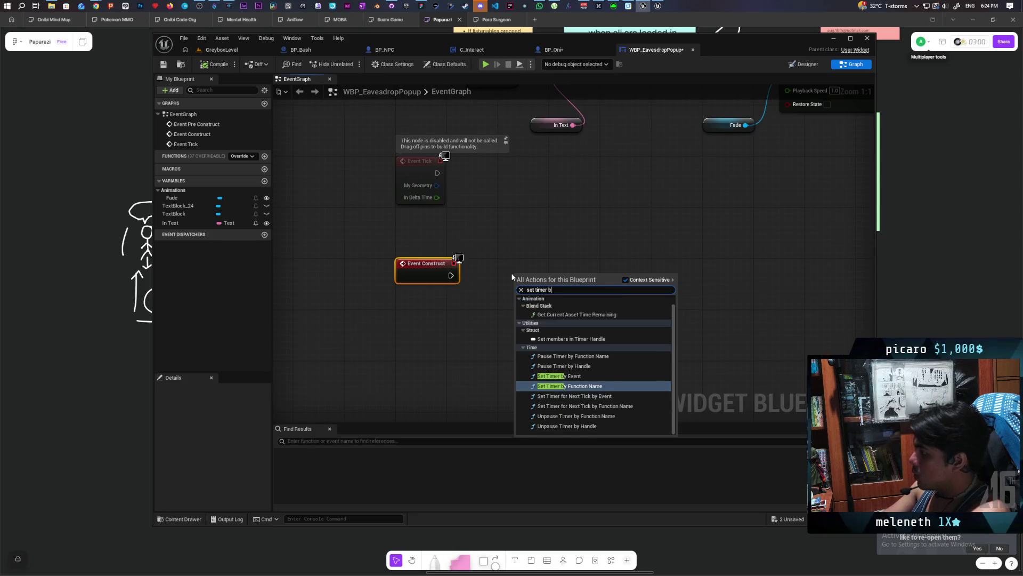
pyautogui.press('Return')
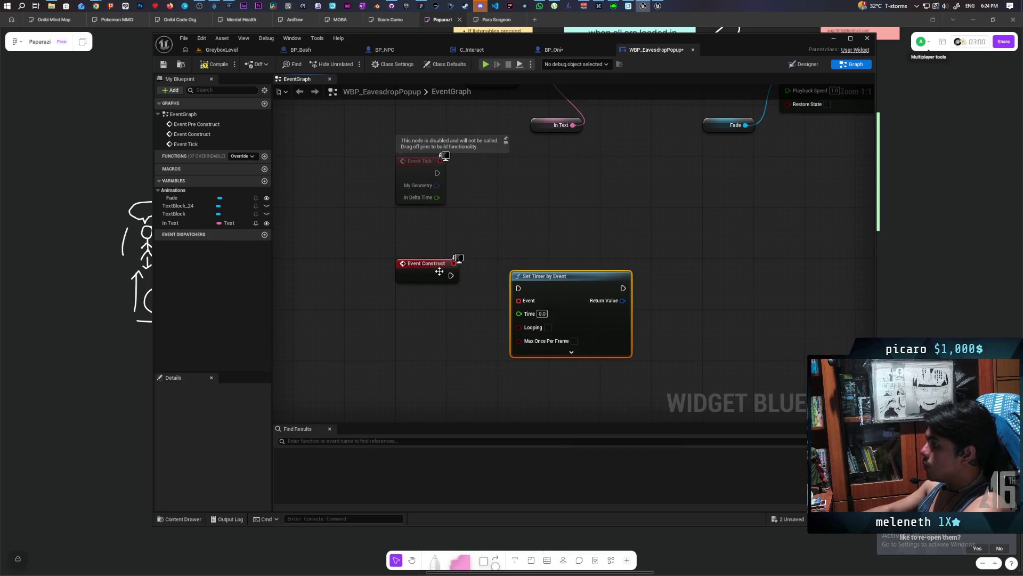
pyautogui.moveTo(450, 275)
pyautogui.mouseDown()
pyautogui.moveTo(518, 287)
pyautogui.moveTo(554, 274)
pyautogui.mouseUp()
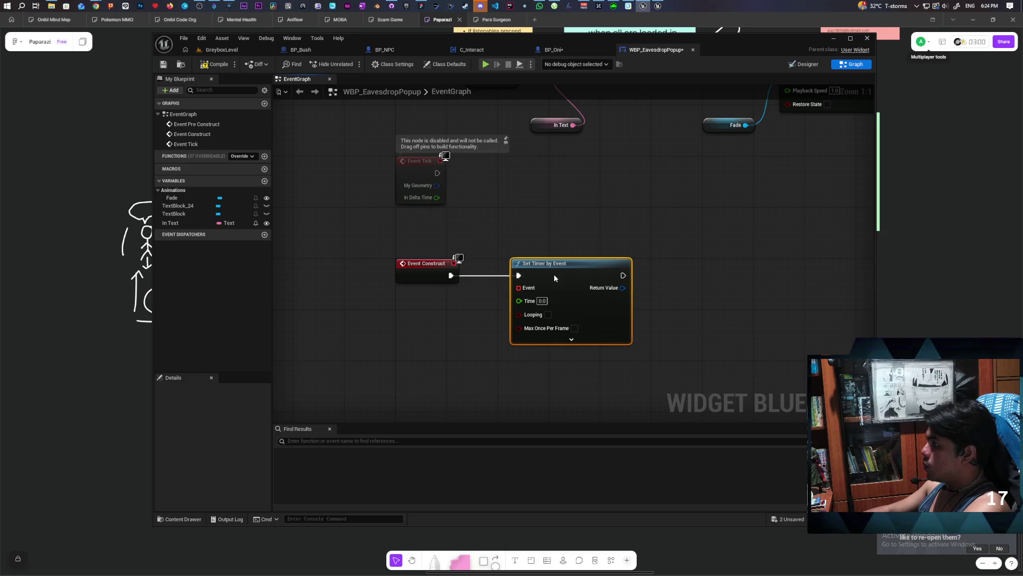
pyautogui.click(528, 276)
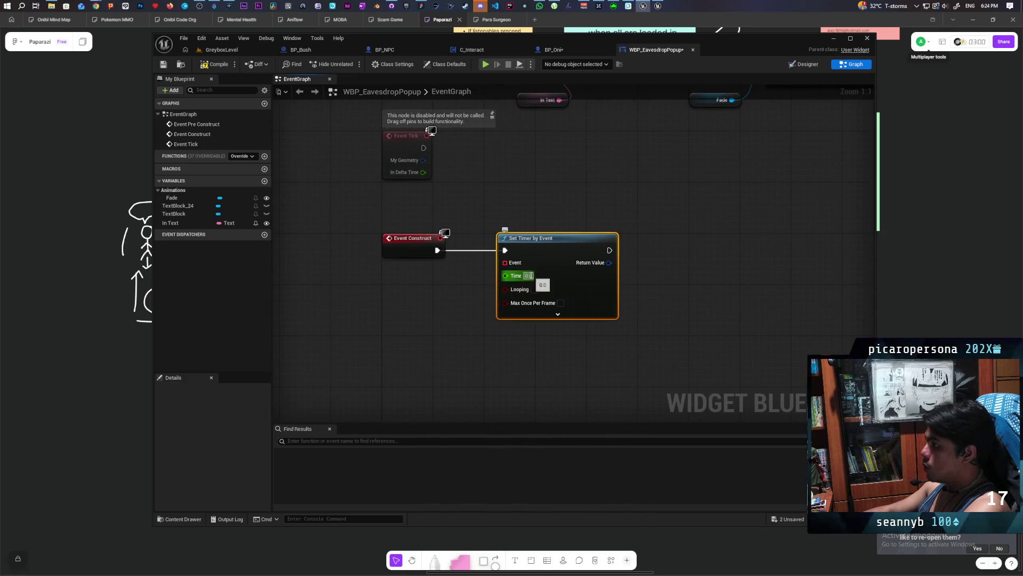
pyautogui.write('0.3')
pyautogui.press('Return')
pyautogui.click(696, 234)
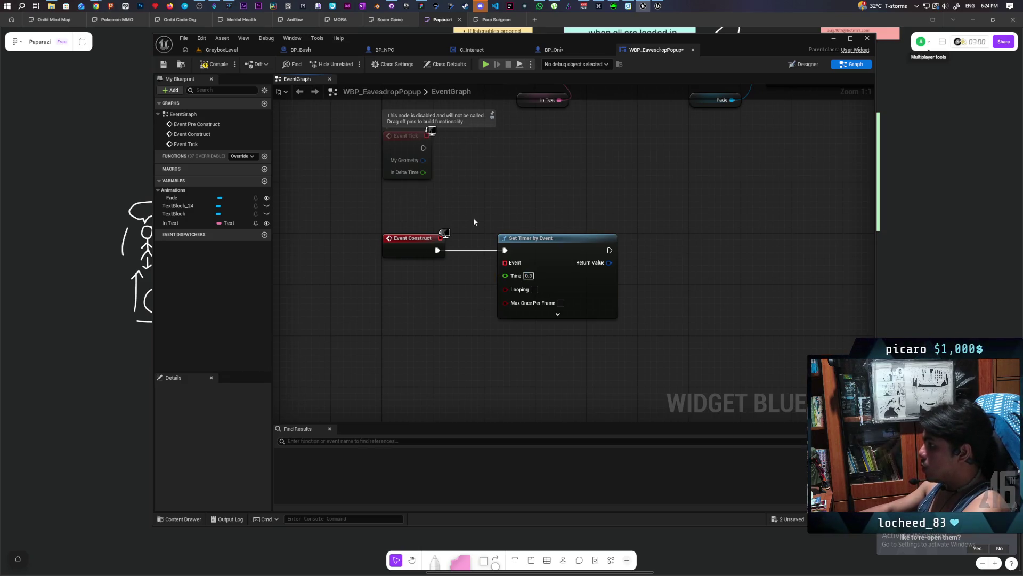
# - Bind the timer to a new custom event named Print, make it looping, and save
pyautogui.click(447, 363)
pyautogui.write('Print')
pyautogui.press('Return')
pyautogui.moveTo(505, 262)
pyautogui.mouseDown()
pyautogui.moveTo(515, 276)
pyautogui.moveTo(500, 371)
pyautogui.mouseUp()
pyautogui.moveTo(465, 369); pyautogui.dragTo(412, 361)
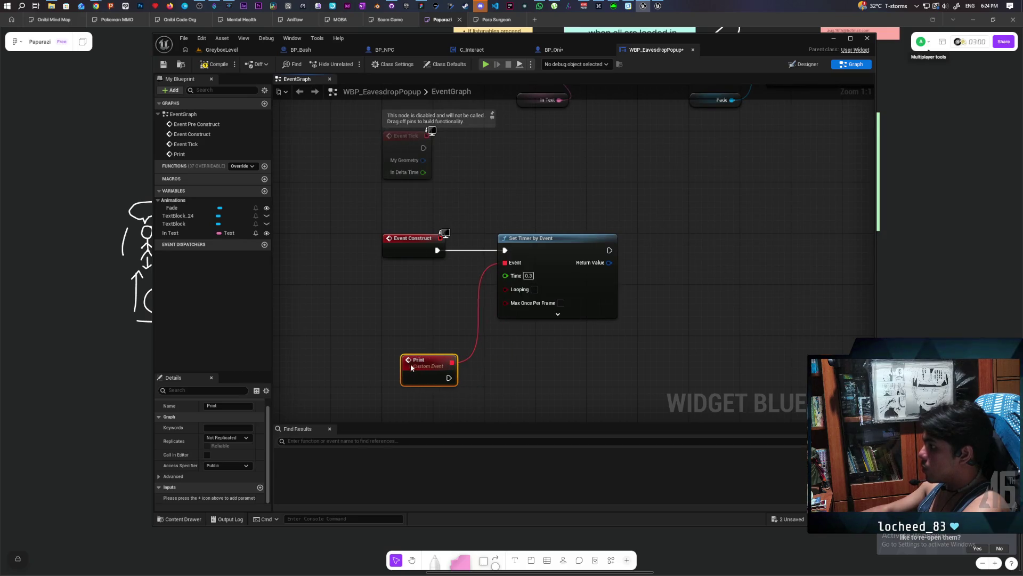
pyautogui.click(535, 289)
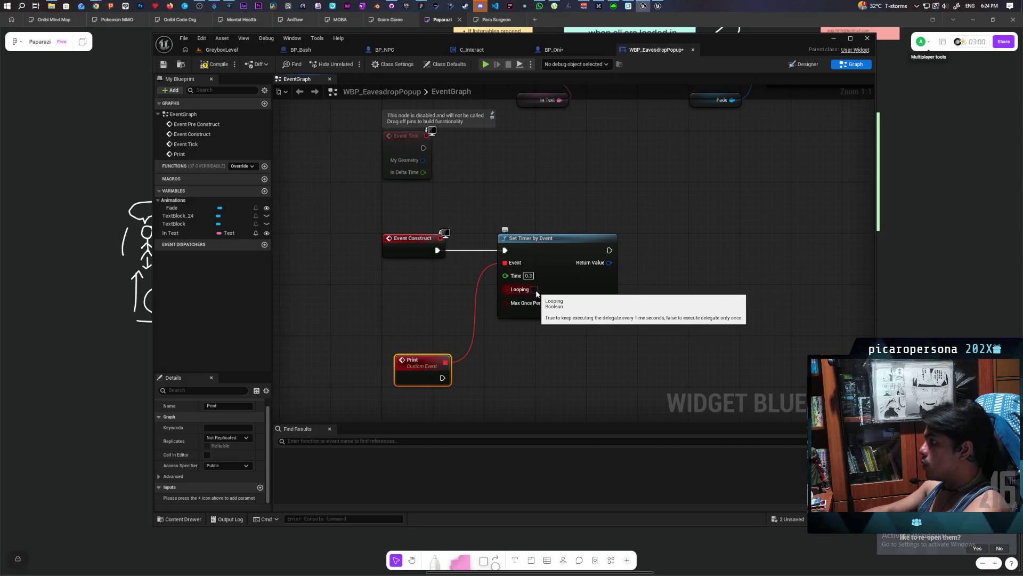
pyautogui.hotkey('ctrl', 's')
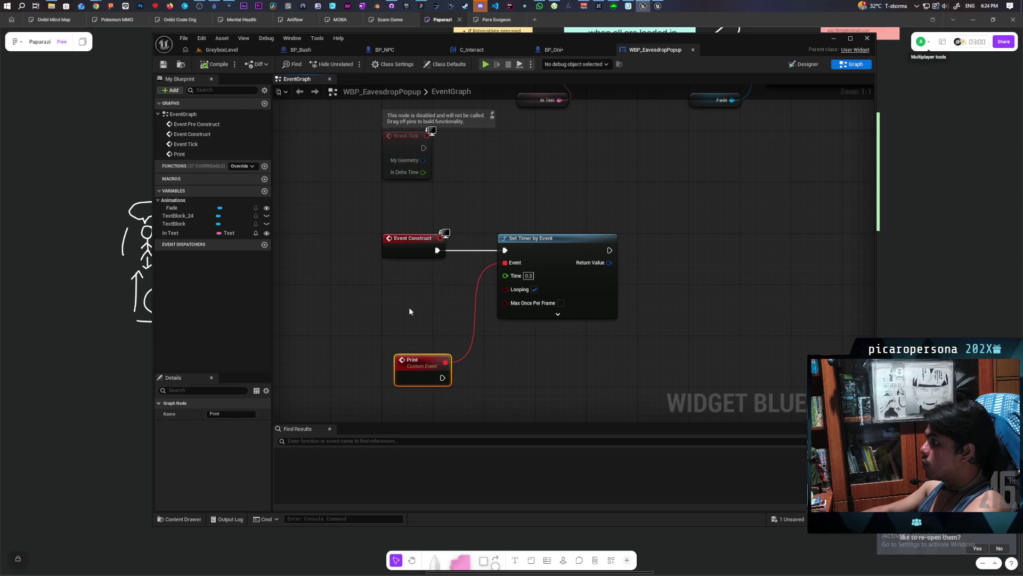
pyautogui.moveTo(410, 311); pyautogui.dragTo(407, 266)
pyautogui.moveTo(404, 338)
pyautogui.mouseDown()
pyautogui.moveTo(402, 373)
pyautogui.moveTo(402, 353)
pyautogui.moveTo(391, 346)
pyautogui.moveTo(392, 356)
pyautogui.mouseUp()
pyautogui.click(350, 296)
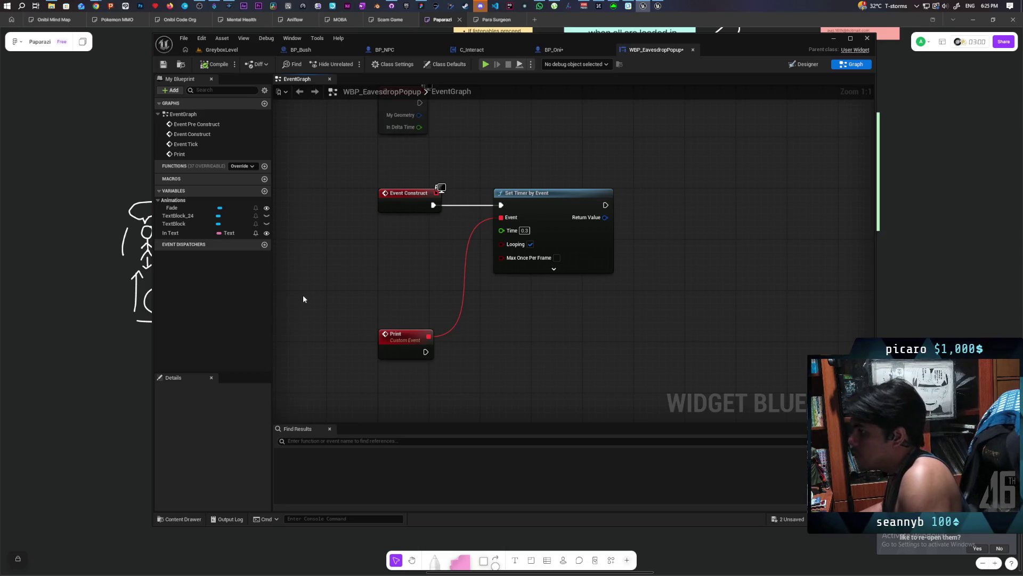
# - Promote In Text to a new variable In Text_0 and make it a String
pyautogui.moveTo(567, 212); pyautogui.dragTo(649, 212)
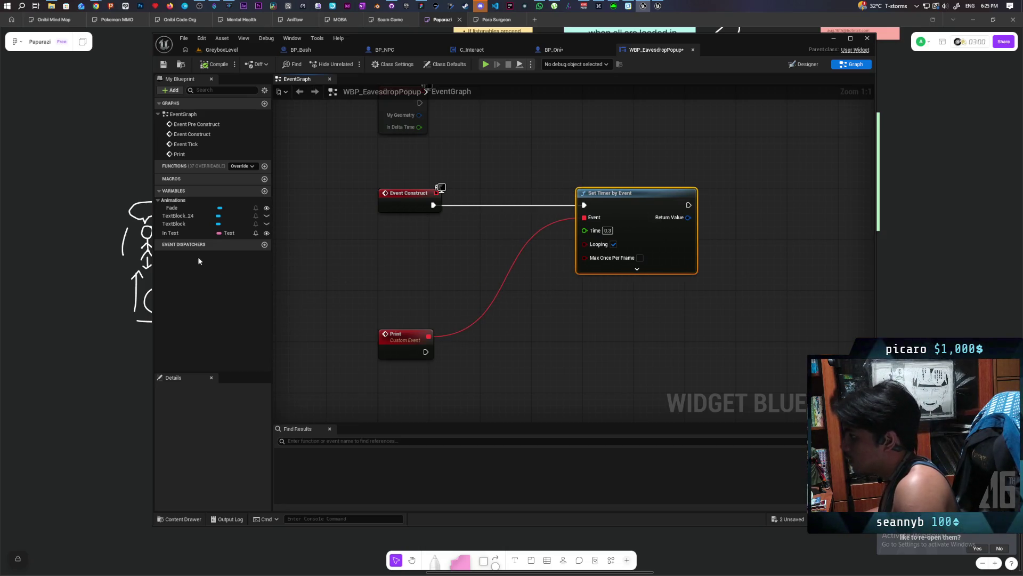
pyautogui.moveTo(176, 233)
pyautogui.mouseDown()
pyautogui.moveTo(402, 247)
pyautogui.moveTo(401, 254)
pyautogui.moveTo(463, 246)
pyautogui.mouseUp()
pyautogui.click(401, 261)
pyautogui.click(444, 246)
pyautogui.moveTo(401, 253); pyautogui.dragTo(446, 239)
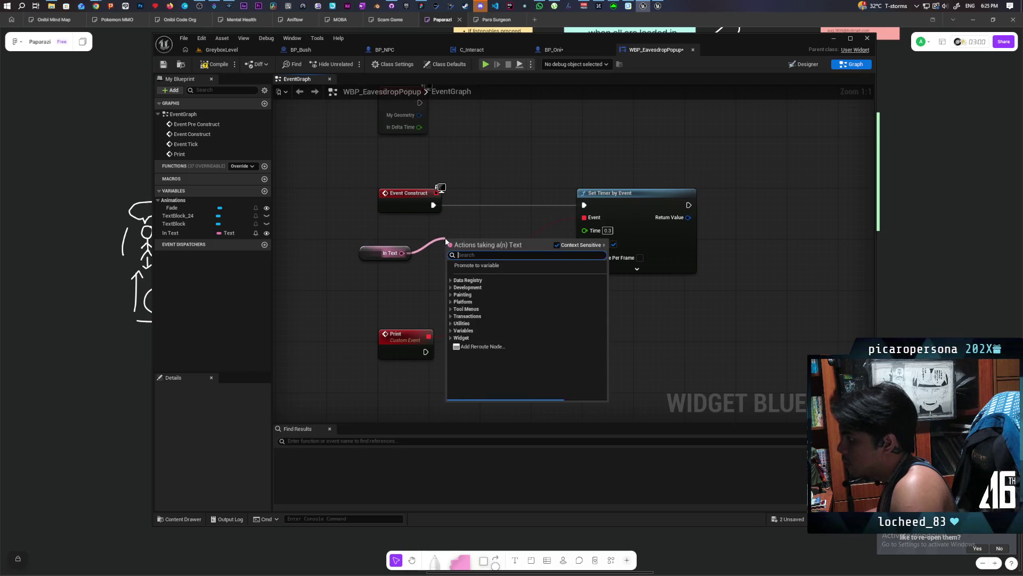
pyautogui.click(492, 271)
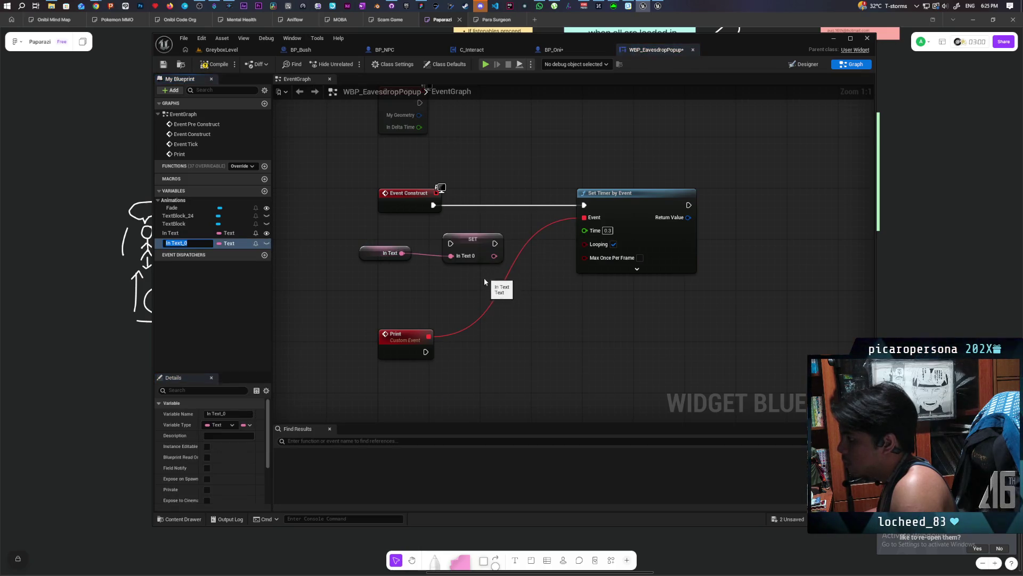
pyautogui.click(233, 244)
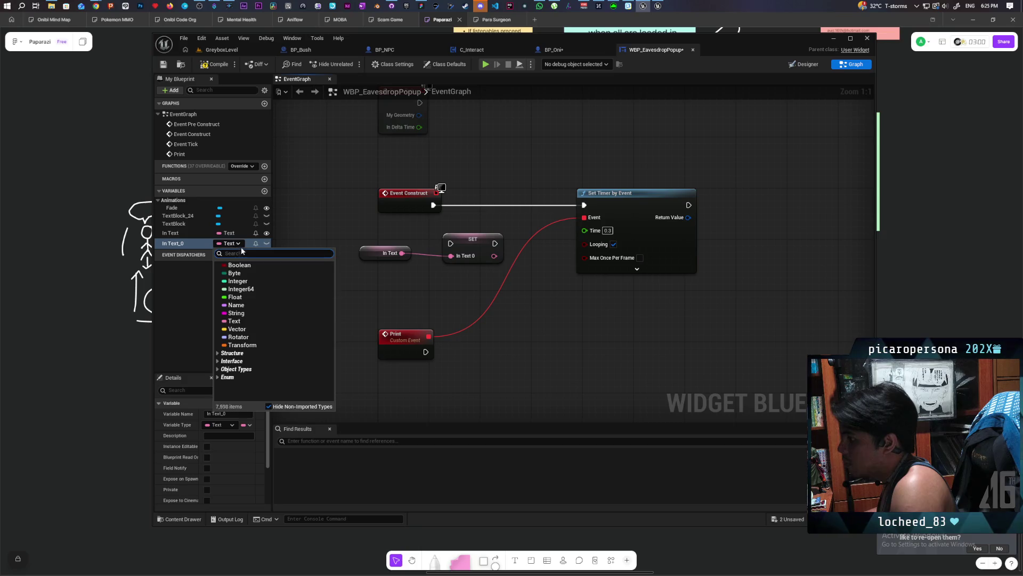
pyautogui.click(247, 314)
pyautogui.click(549, 314)
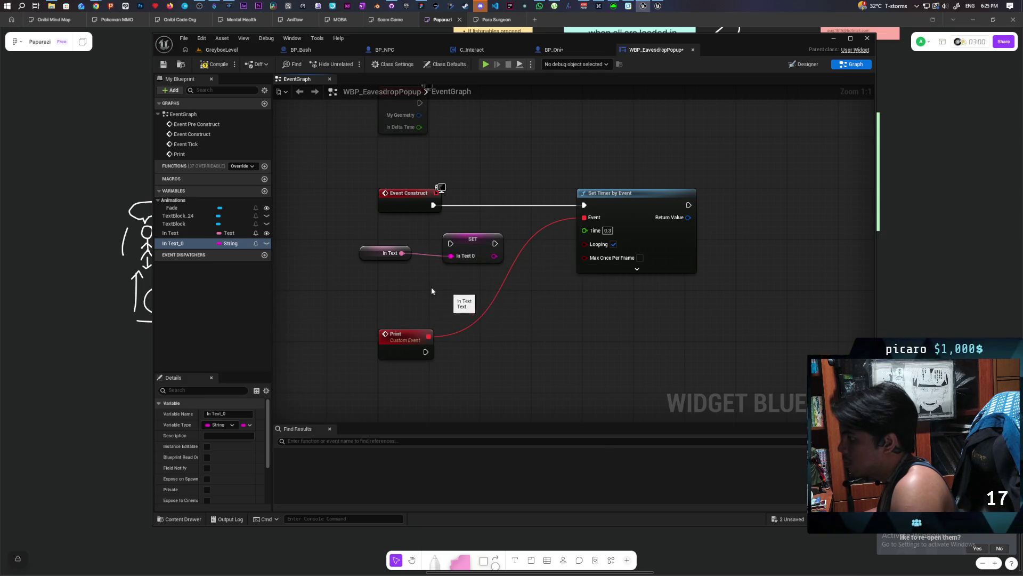
# - Feed In Text into SET In Text 0, compile, and move Set Timer by Event right
pyautogui.moveTo(401, 254)
pyautogui.mouseDown()
pyautogui.moveTo(451, 256)
pyautogui.moveTo(488, 216)
pyautogui.moveTo(453, 208)
pyautogui.moveTo(584, 205)
pyautogui.mouseUp()
pyautogui.click(217, 67)
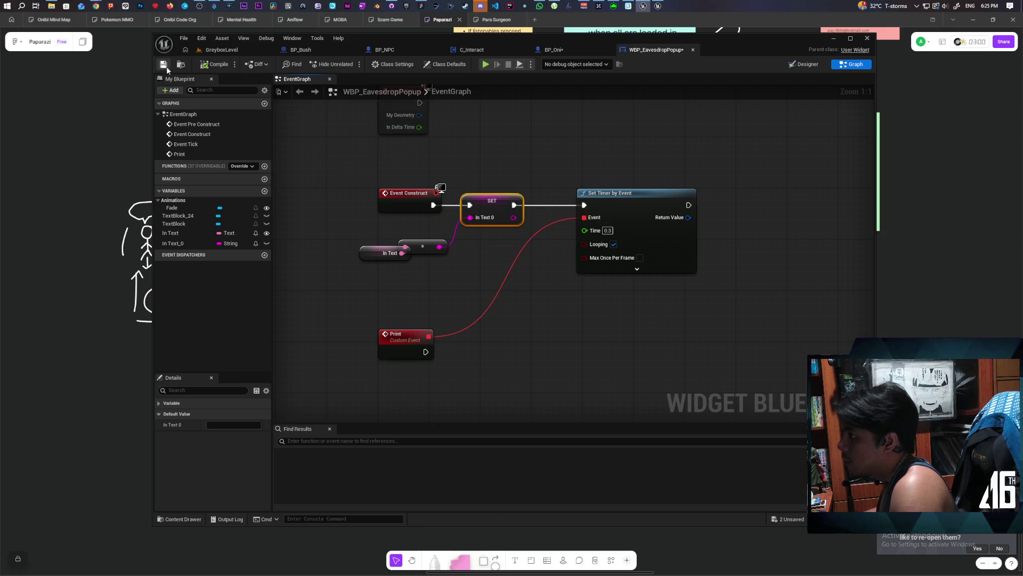
pyautogui.moveTo(431, 254)
pyautogui.mouseDown()
pyautogui.moveTo(419, 235)
pyautogui.moveTo(399, 256)
pyautogui.mouseUp()
pyautogui.keyDown('ctrl'); pyautogui.click(397, 257); pyautogui.keyUp('ctrl')
pyautogui.click(320, 192)
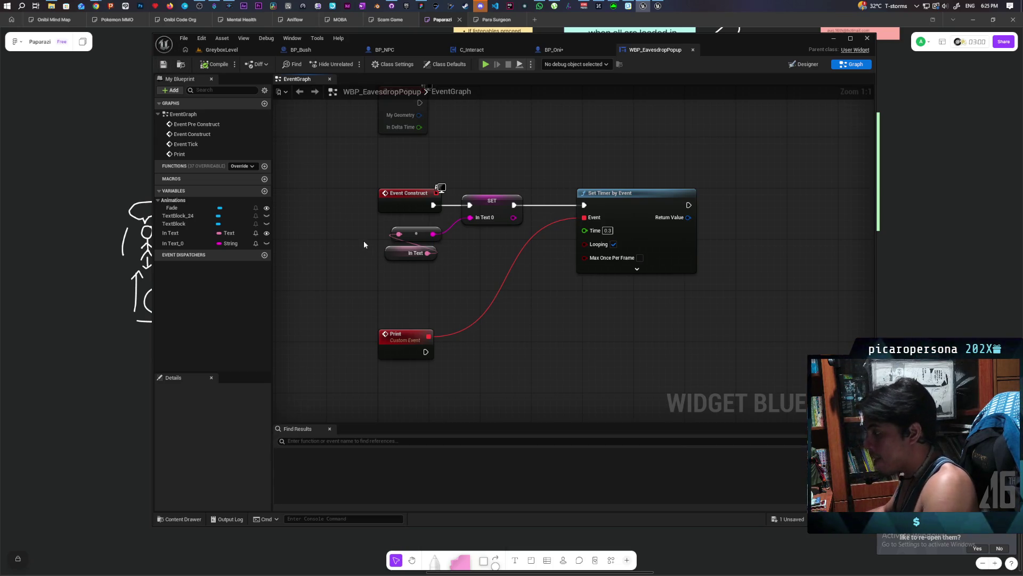
pyautogui.moveTo(628, 199); pyautogui.dragTo(756, 198)
pyautogui.click(408, 279)
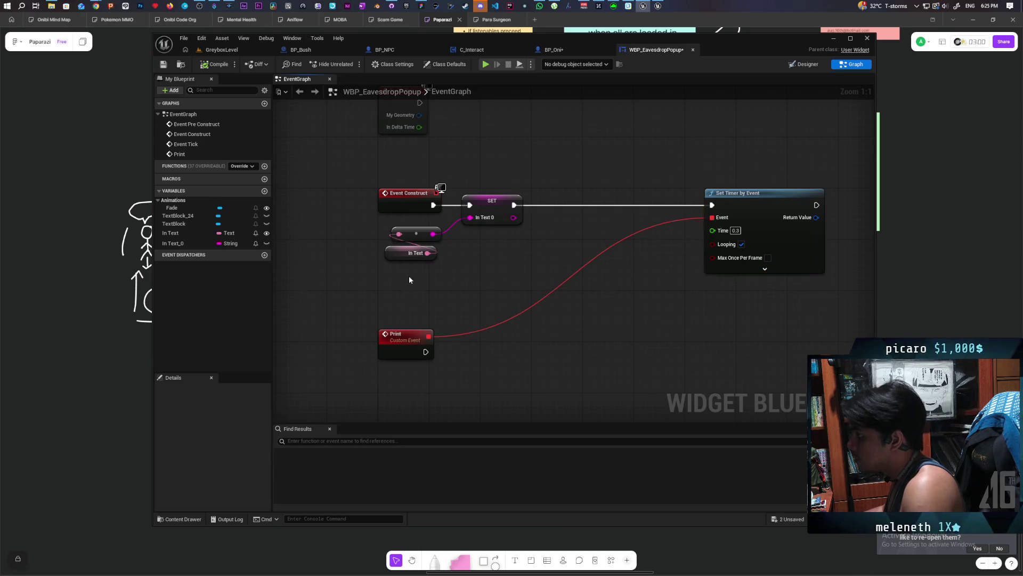
# - Add a string Length node on In Text 0 and a Subtract node after it
pyautogui.moveTo(511, 217); pyautogui.dragTo(529, 245)
pyautogui.write('lengt')
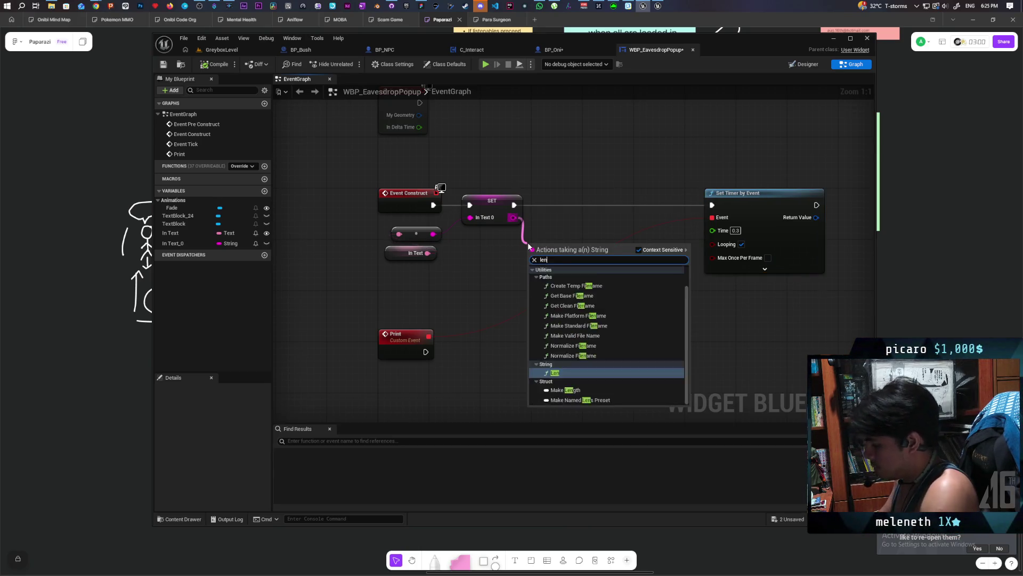
pyautogui.press('Return')
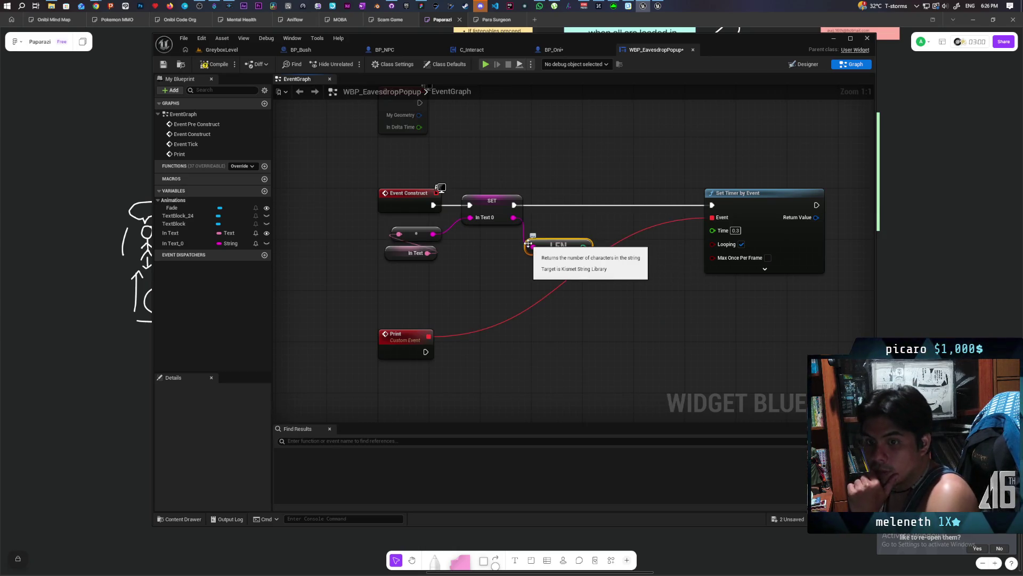
pyautogui.moveTo(605, 265)
pyautogui.mouseDown()
pyautogui.moveTo(554, 279)
pyautogui.moveTo(439, 262)
pyautogui.moveTo(450, 258)
pyautogui.mouseUp()
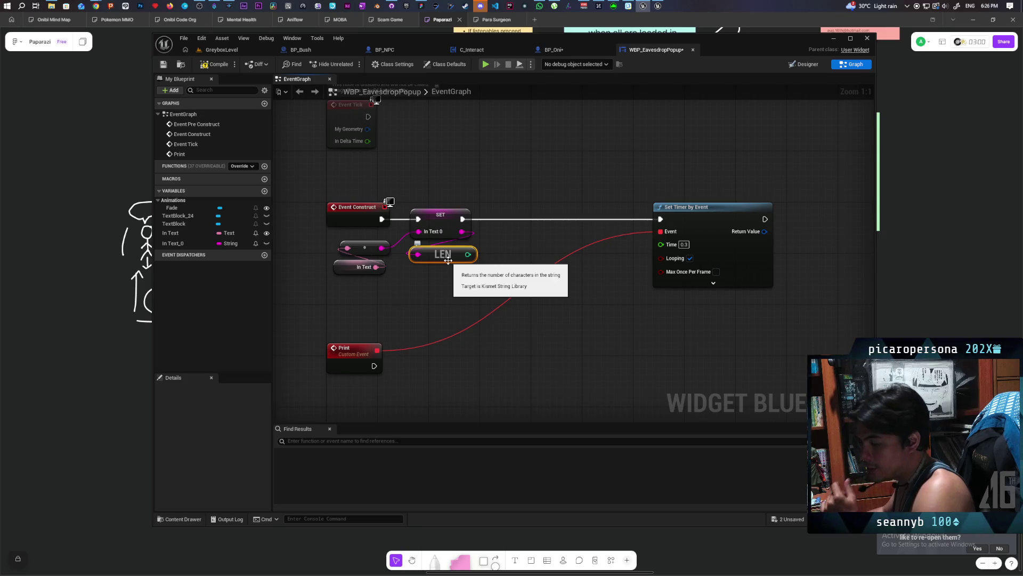
pyautogui.moveTo(468, 254)
pyautogui.mouseDown()
pyautogui.moveTo(501, 249)
pyautogui.moveTo(451, 274)
pyautogui.mouseUp()
pyautogui.click(468, 255)
pyautogui.write('-')
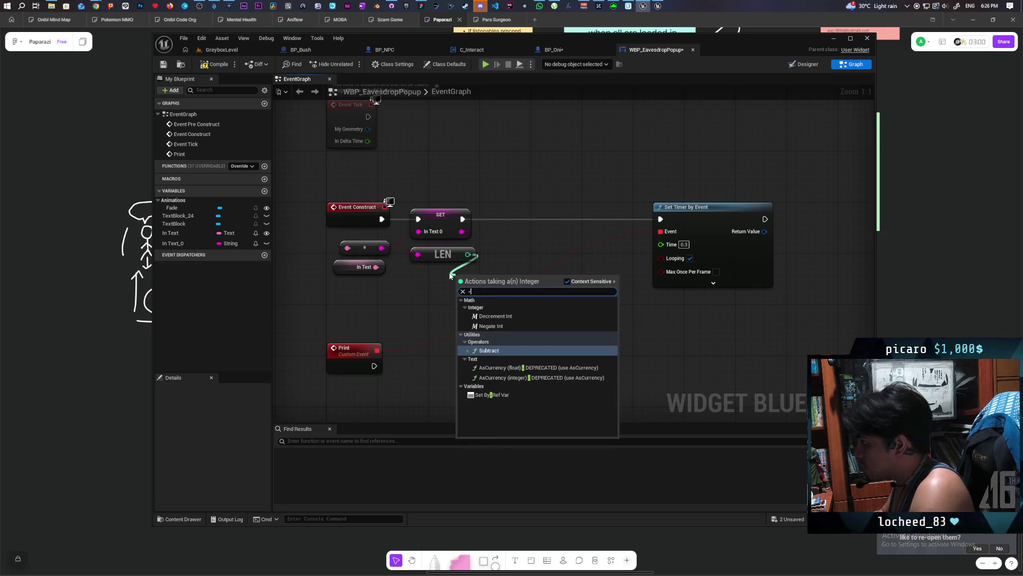
pyautogui.press('Return')
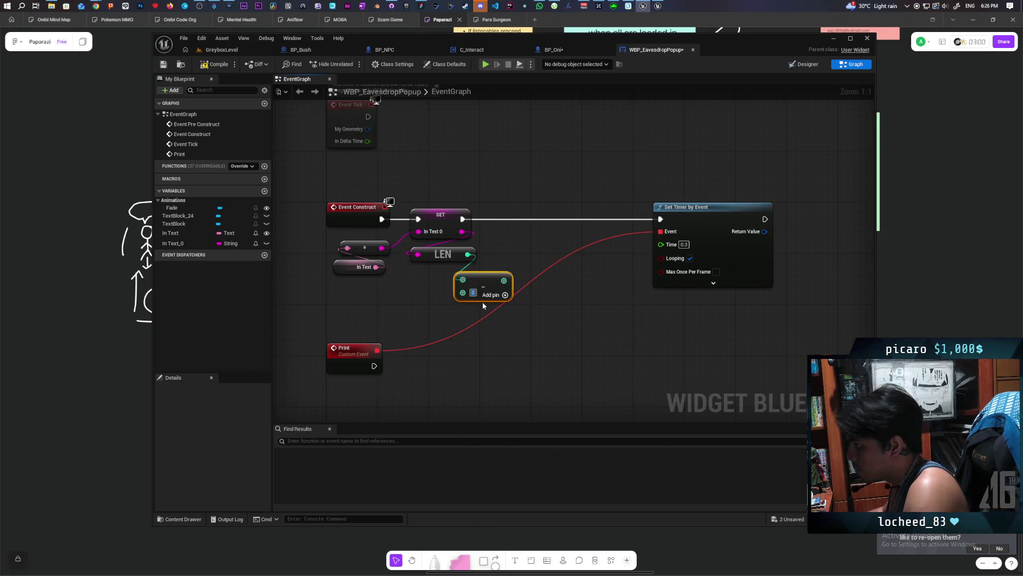
pyautogui.click(491, 247)
# - Store the length in a new integer variable, removing the Subtract node
pyautogui.moveTo(457, 282); pyautogui.dragTo(511, 240)
pyautogui.click(586, 288)
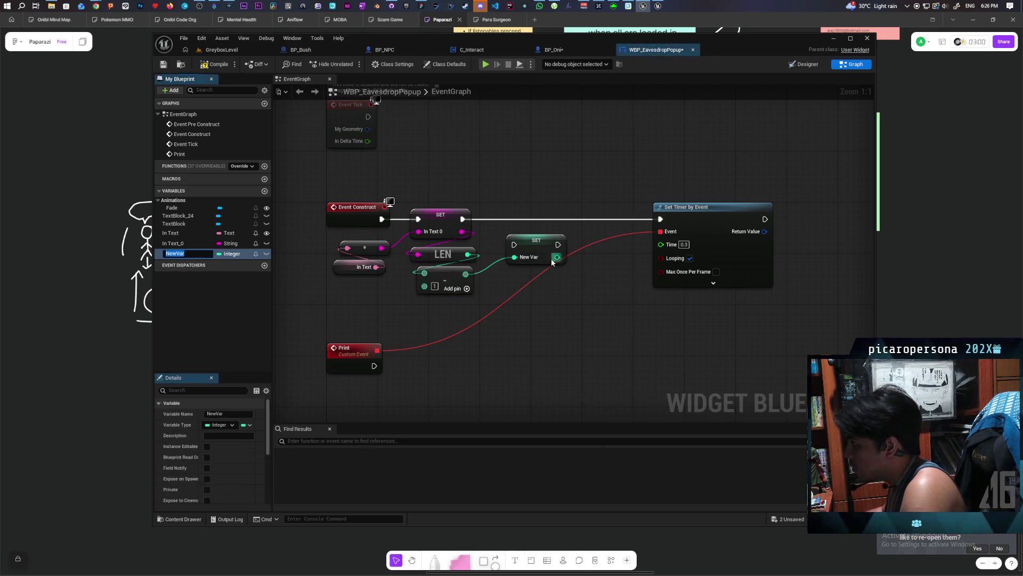
pyautogui.moveTo(532, 223); pyautogui.dragTo(542, 224)
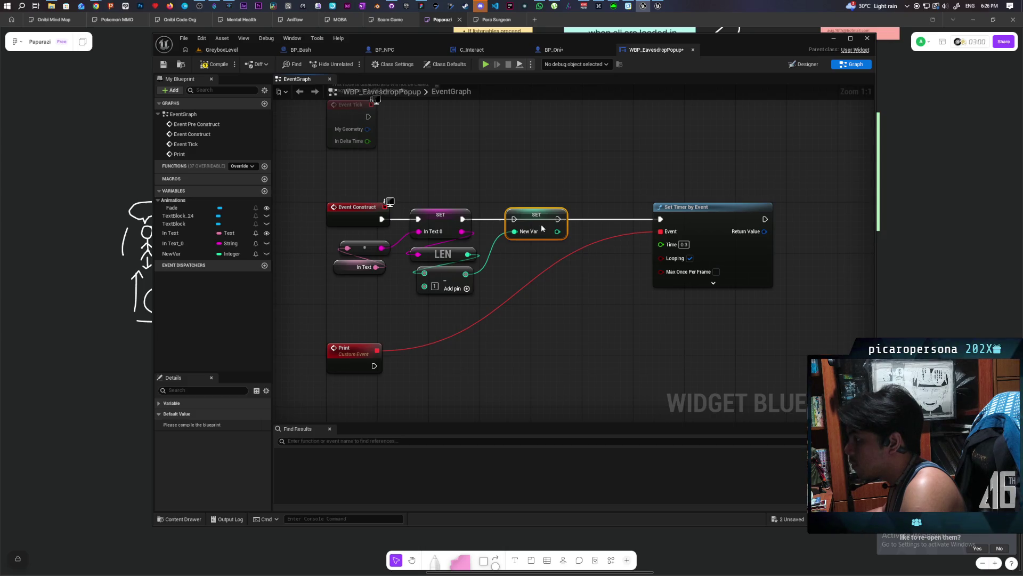
pyautogui.click(500, 283)
pyautogui.click(427, 290)
pyautogui.press('Delete')
pyautogui.moveTo(467, 254); pyautogui.dragTo(515, 231)
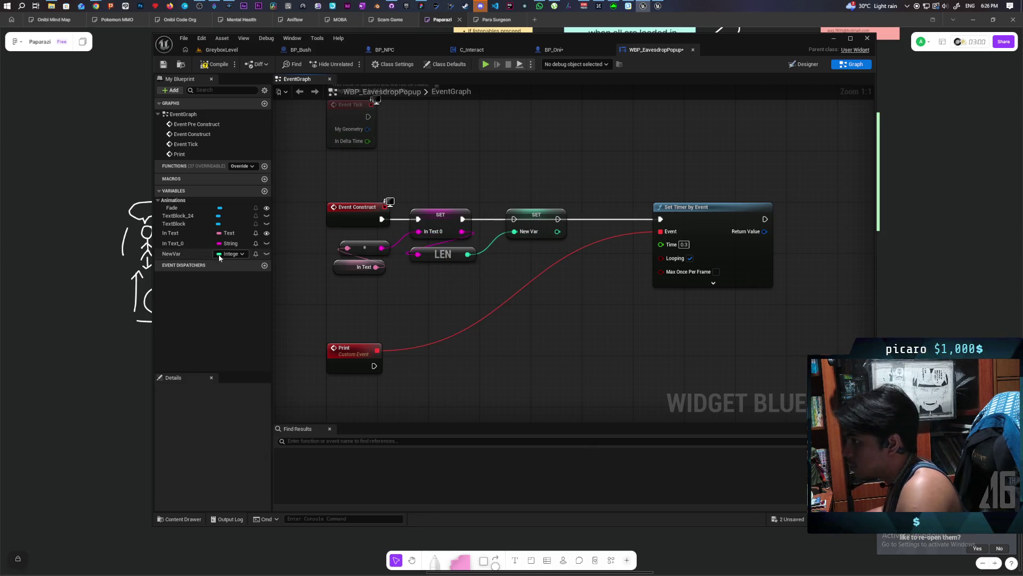
# - Rename the variable to Len, run Set Timer by Event after it, and save
pyautogui.click(177, 255)
pyautogui.click(178, 256)
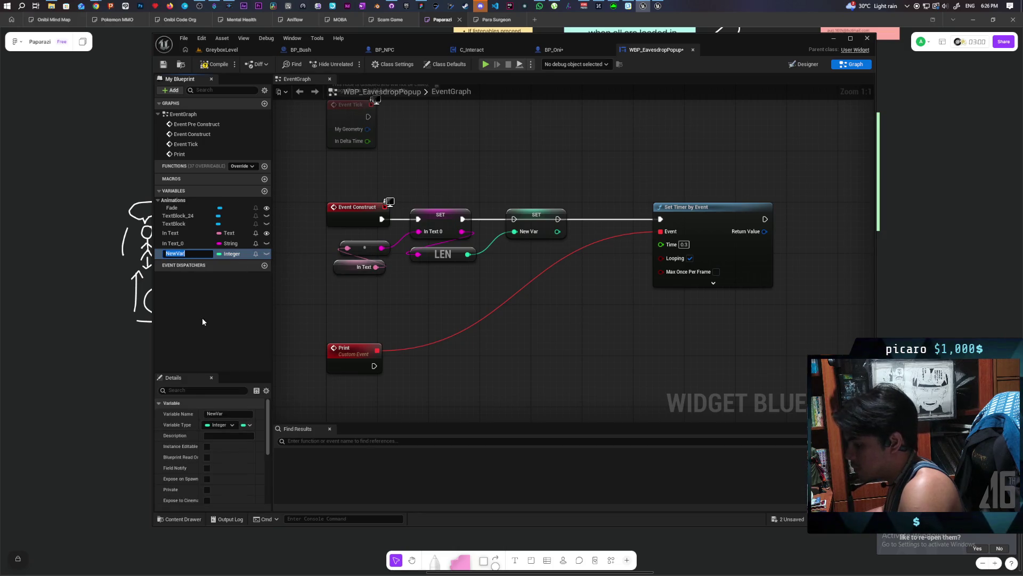
pyautogui.write('Len')
pyautogui.click(502, 289)
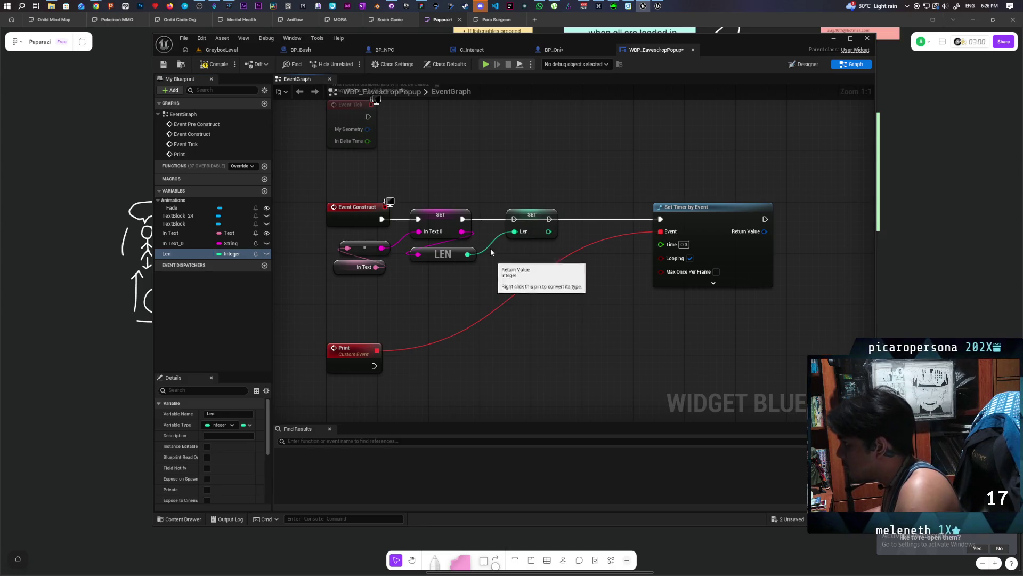
pyautogui.moveTo(549, 219); pyautogui.dragTo(657, 218)
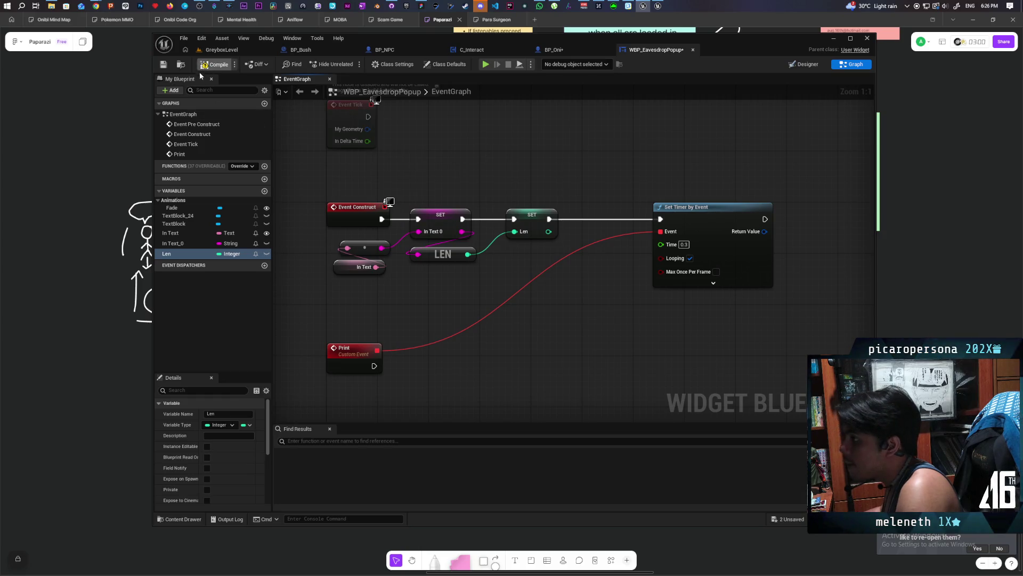
pyautogui.click(164, 65)
pyautogui.moveTo(504, 221); pyautogui.dragTo(444, 151)
pyautogui.moveTo(344, 299); pyautogui.dragTo(450, 319)
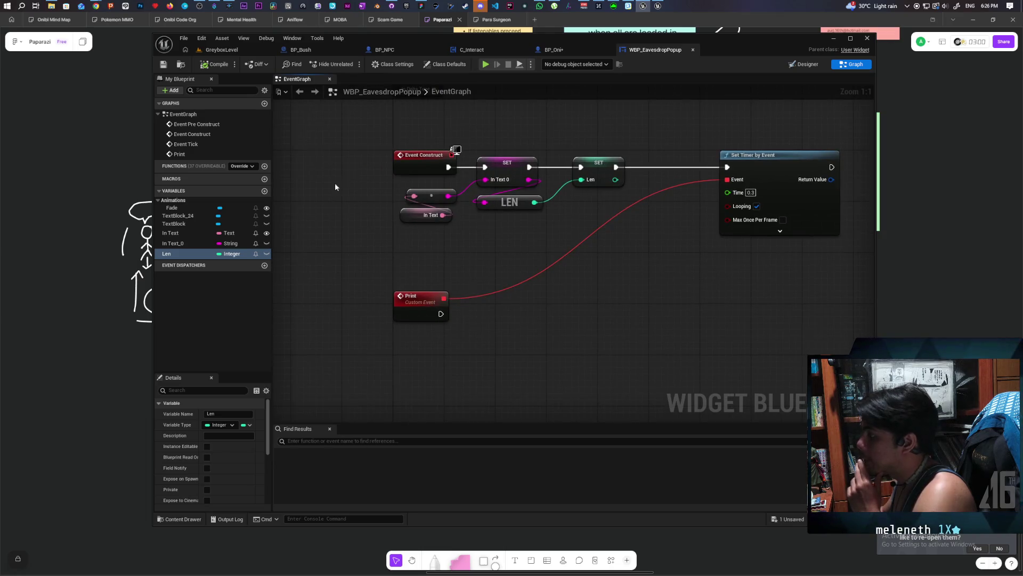
pyautogui.moveTo(559, 258); pyautogui.dragTo(528, 249)
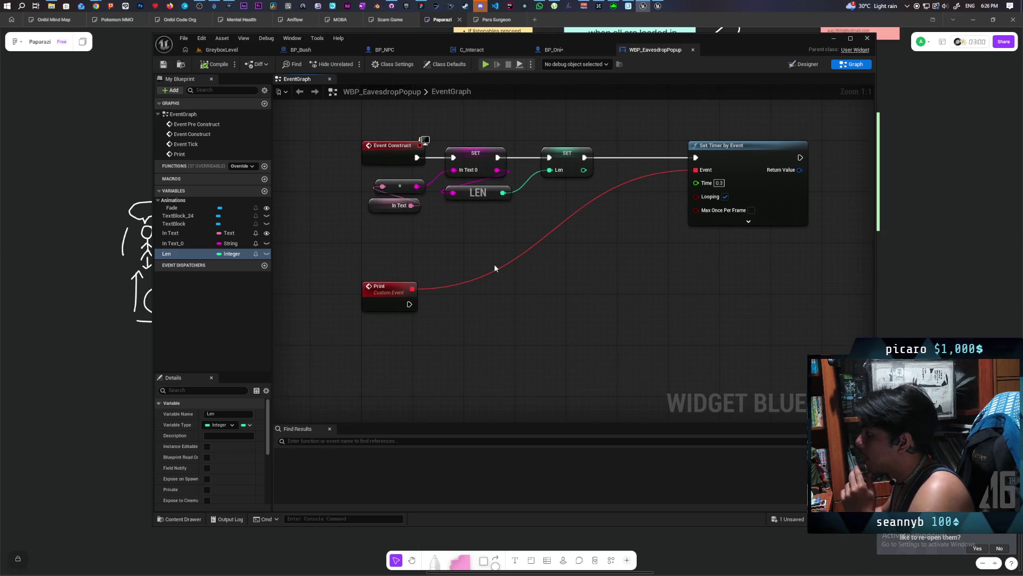
pyautogui.moveTo(475, 272); pyautogui.dragTo(480, 273)
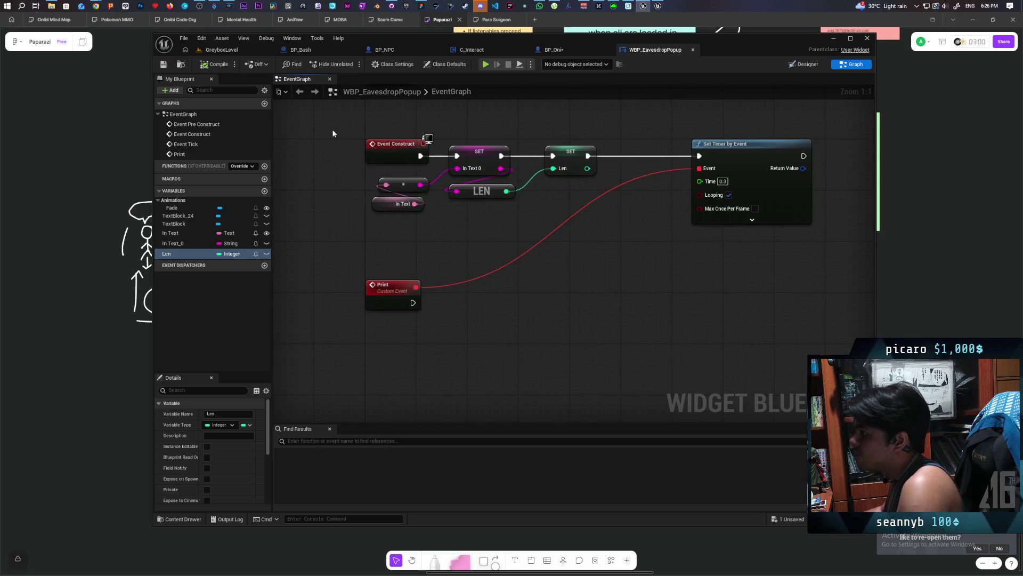
pyautogui.moveTo(344, 223)
pyautogui.mouseDown()
pyautogui.moveTo(402, 279)
pyautogui.moveTo(471, 289)
pyautogui.mouseUp()
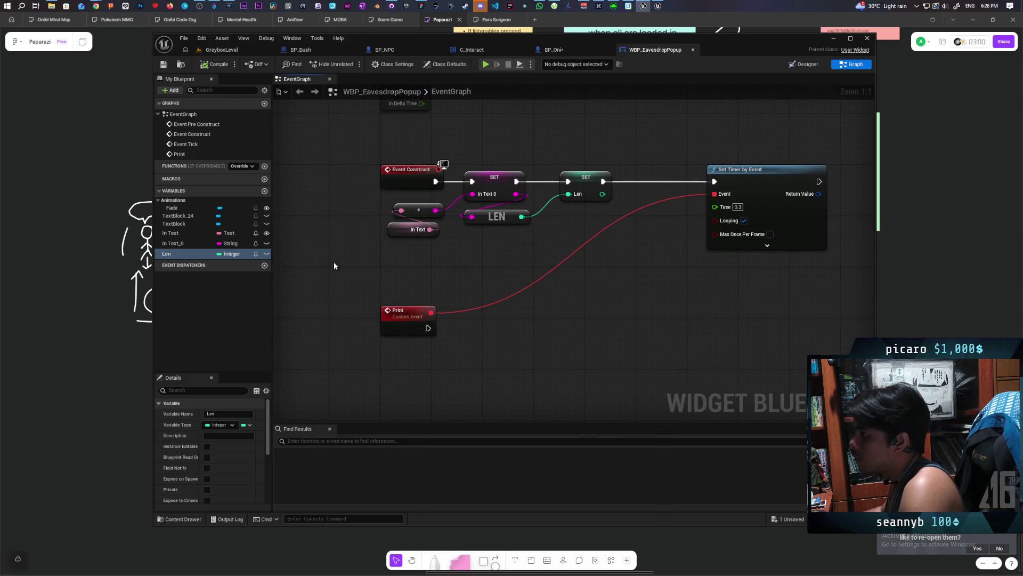
pyautogui.moveTo(430, 229); pyautogui.dragTo(458, 278)
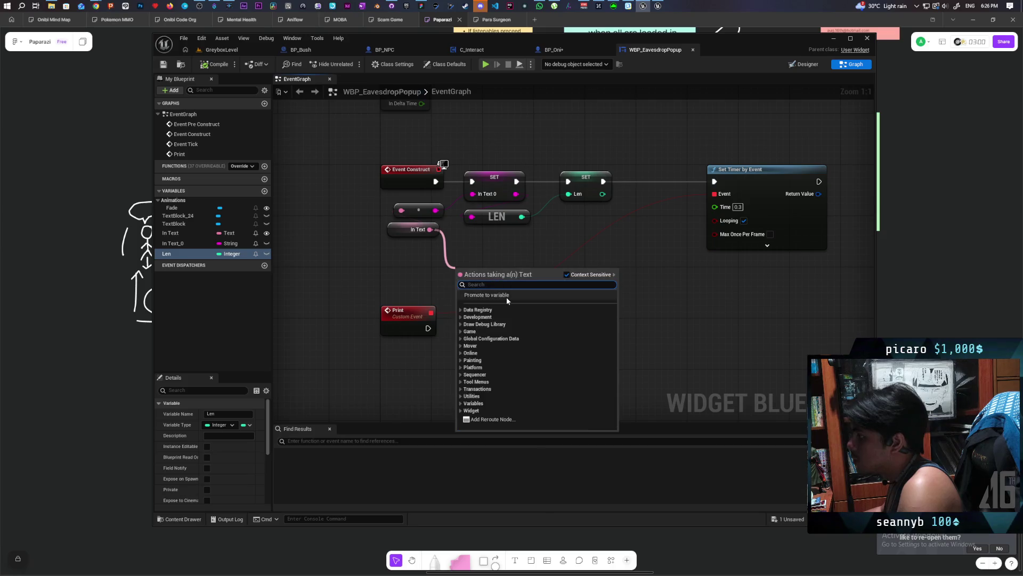
pyautogui.click(507, 297)
pyautogui.write('Current Text')
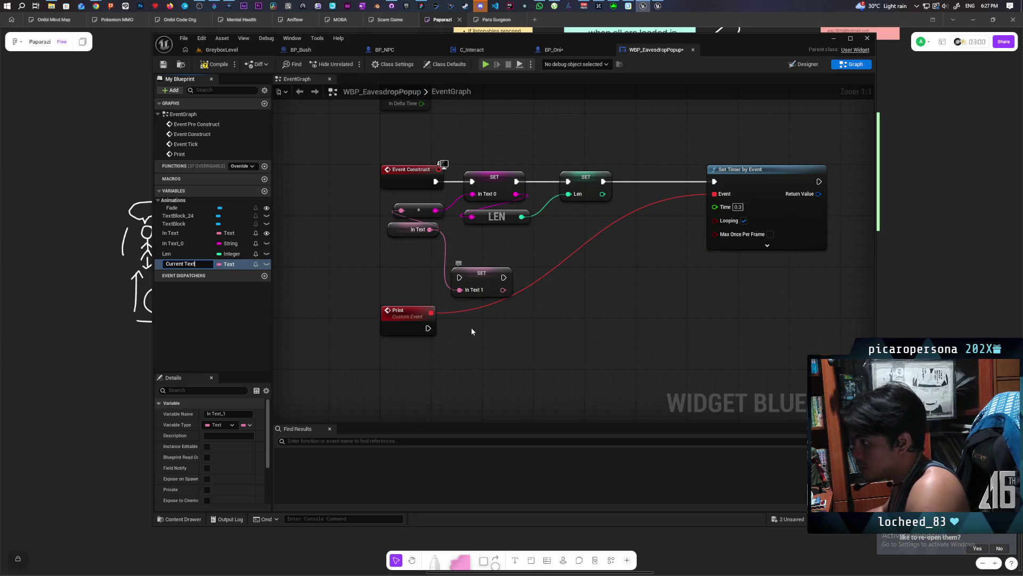
pyautogui.press('Return')
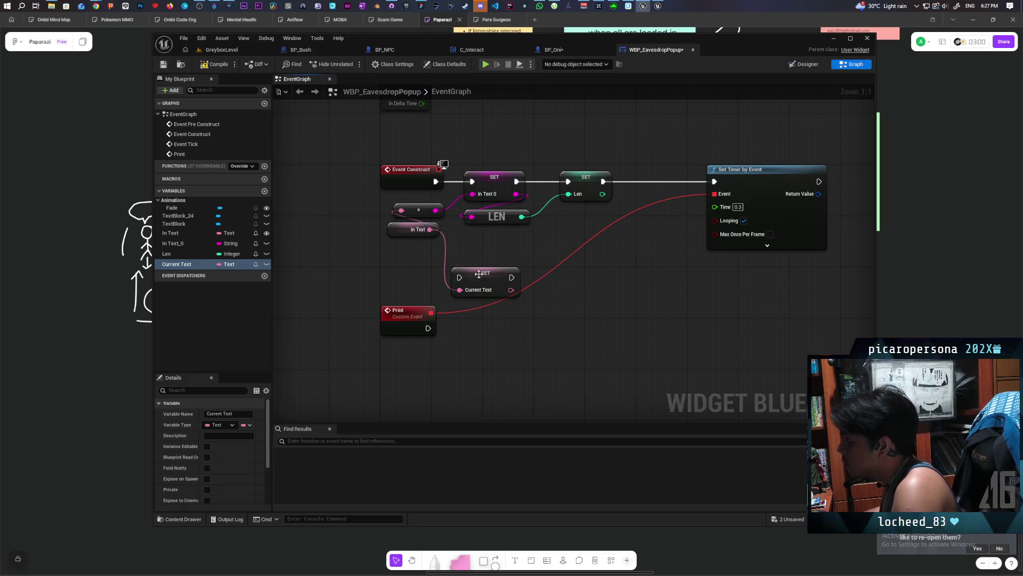
pyautogui.hotkey('ctrl', 'x')
pyautogui.hotkey('ctrl', 'v')
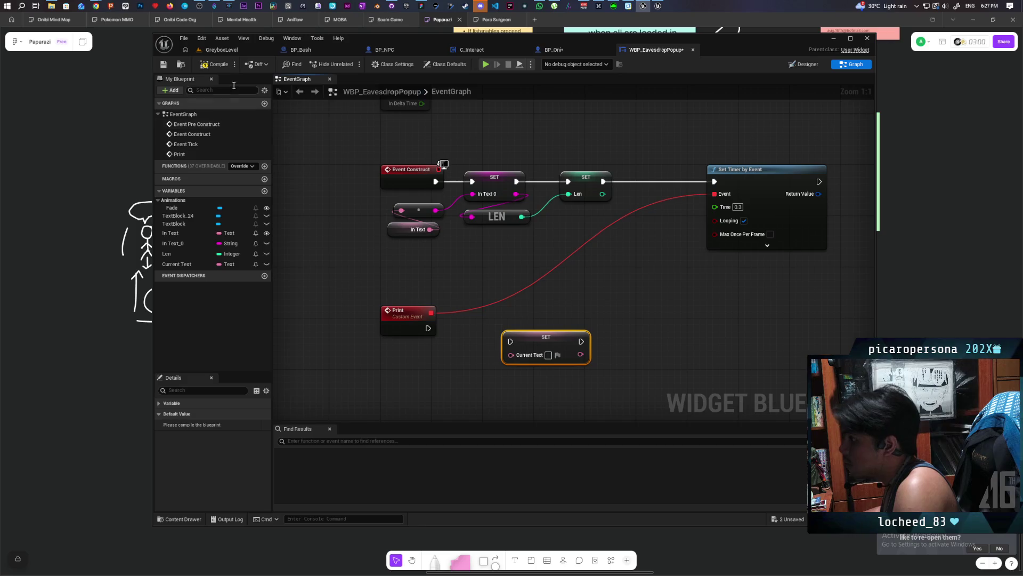
pyautogui.click(164, 68)
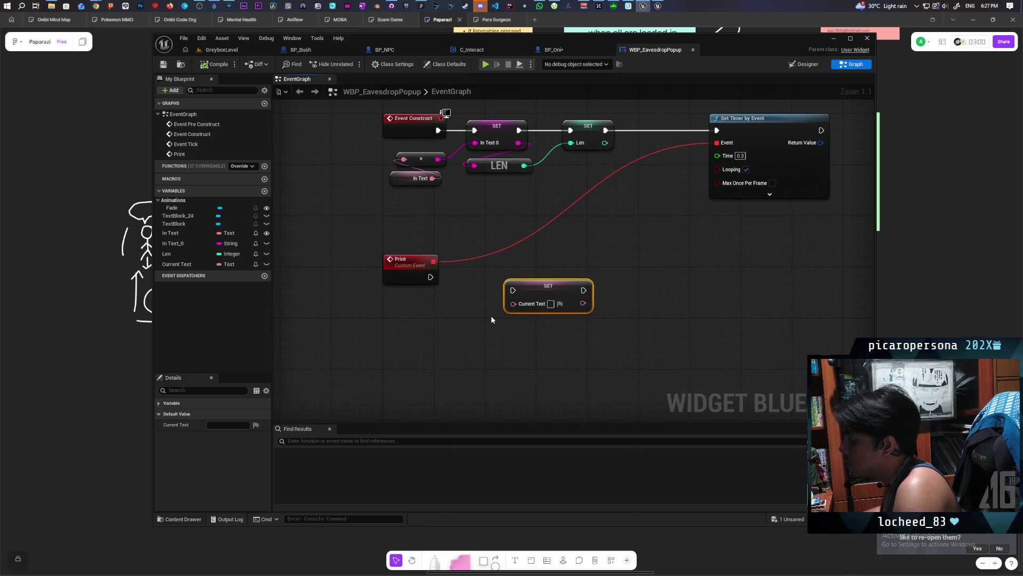
pyautogui.moveTo(491, 316)
pyautogui.mouseDown()
pyautogui.moveTo(509, 288)
pyautogui.moveTo(539, 284)
pyautogui.mouseUp()
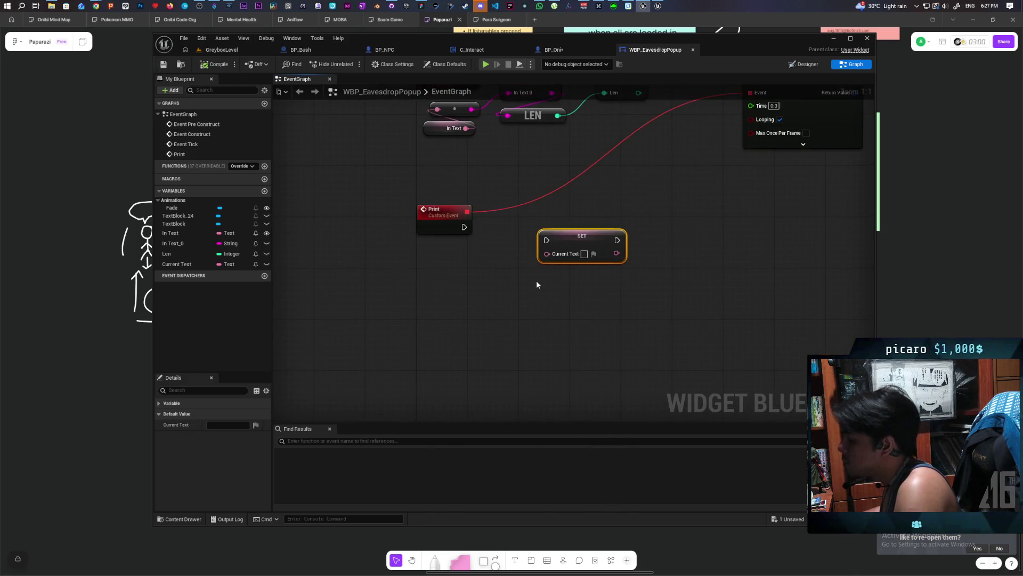
pyautogui.moveTo(424, 277); pyautogui.dragTo(406, 293)
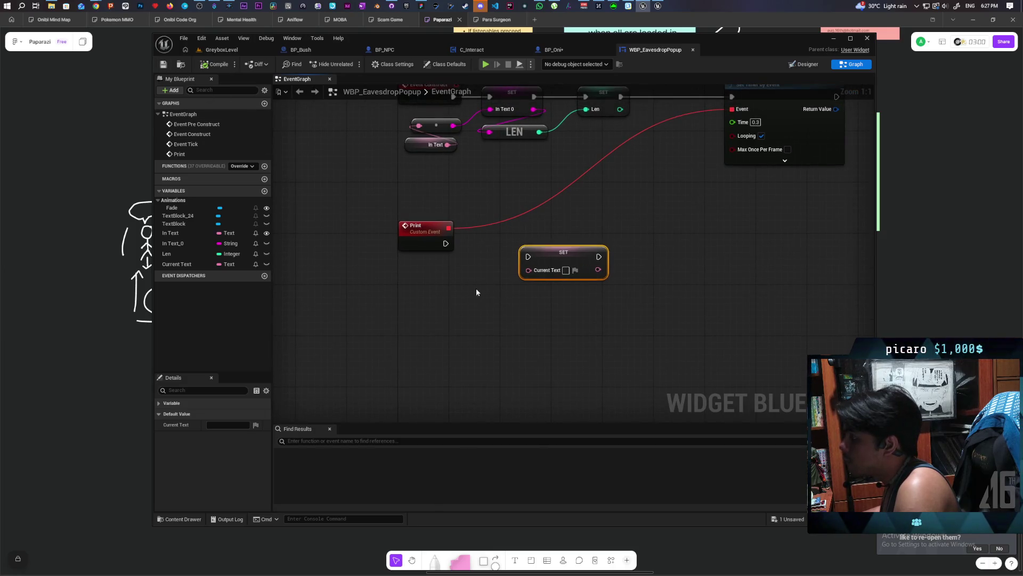
pyautogui.moveTo(394, 280); pyautogui.dragTo(386, 320)
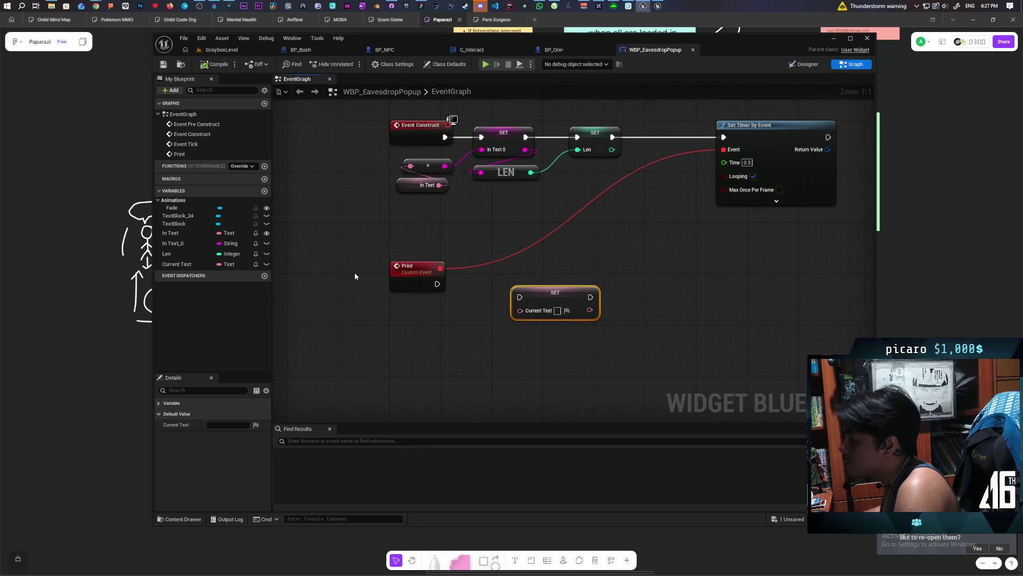
pyautogui.moveTo(166, 246)
pyautogui.mouseDown()
pyautogui.moveTo(452, 340)
pyautogui.moveTo(376, 332)
pyautogui.moveTo(394, 325)
pyautogui.moveTo(432, 348)
pyautogui.mouseUp()
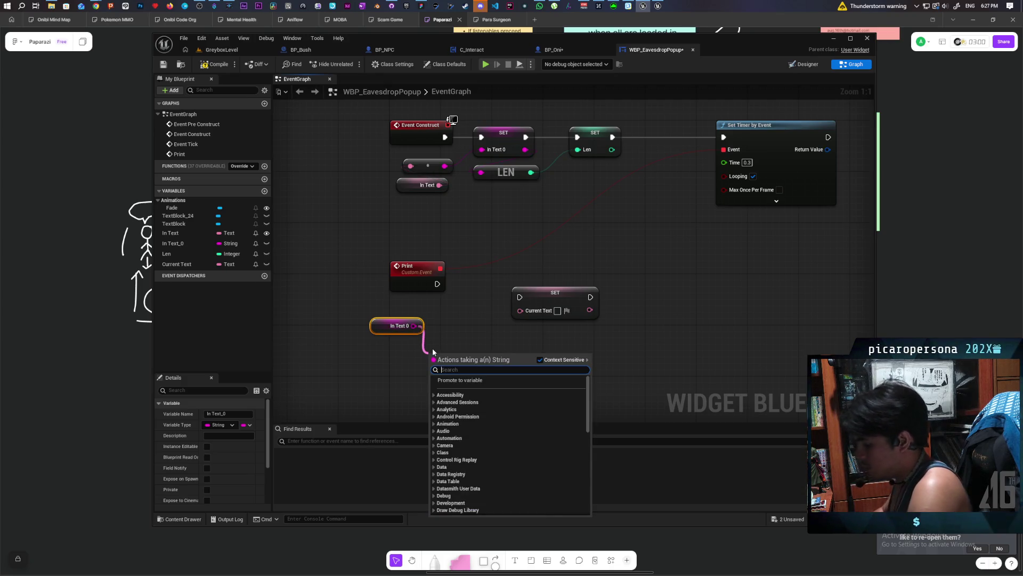
pyautogui.write('get')
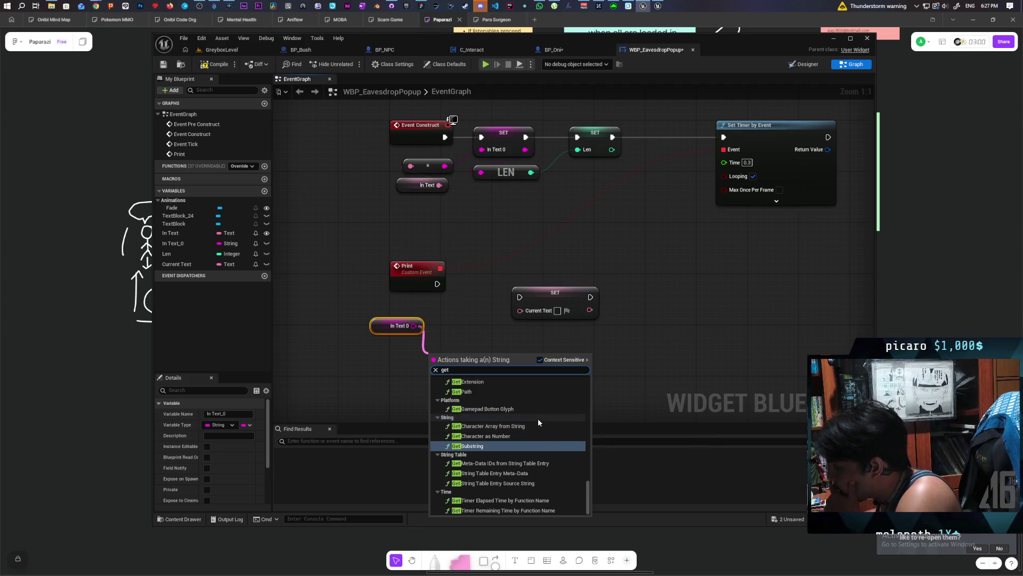
pyautogui.press('BackSpace')
pyautogui.press('BackSpace')
pyautogui.press('BackSpace')
pyautogui.write('string')
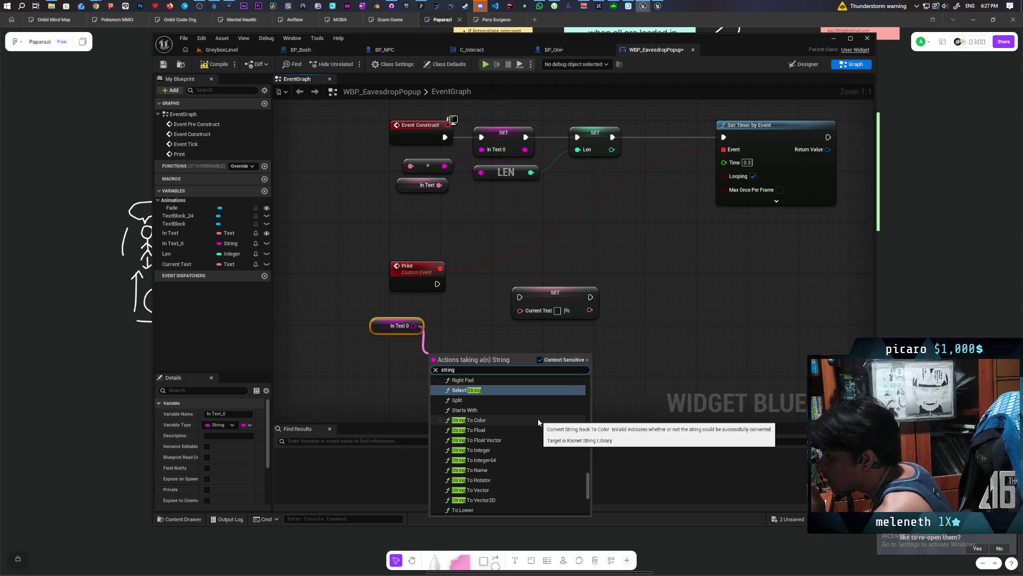
pyautogui.scroll(-3, 517, 453)
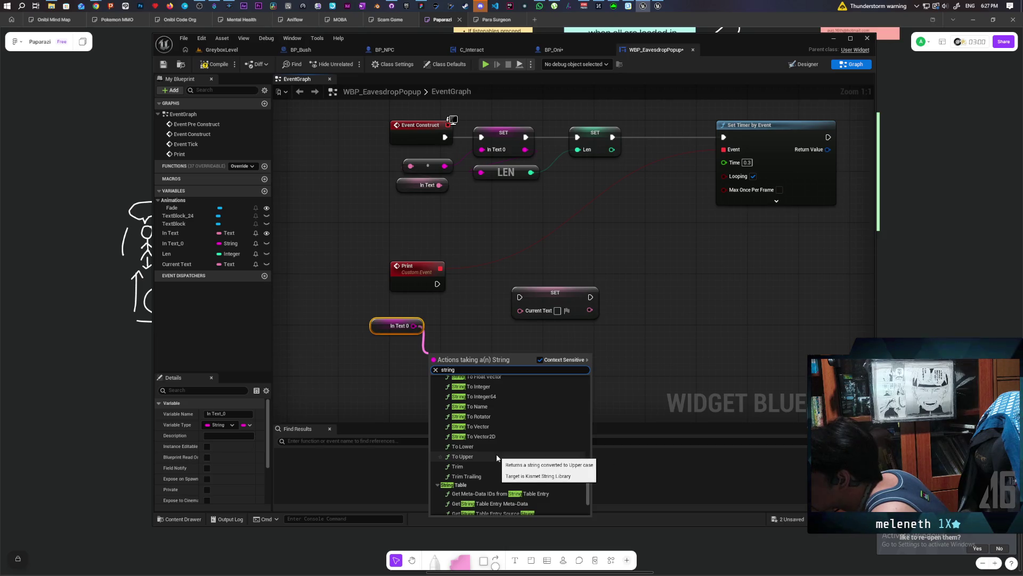
pyautogui.scroll(5, 497, 457)
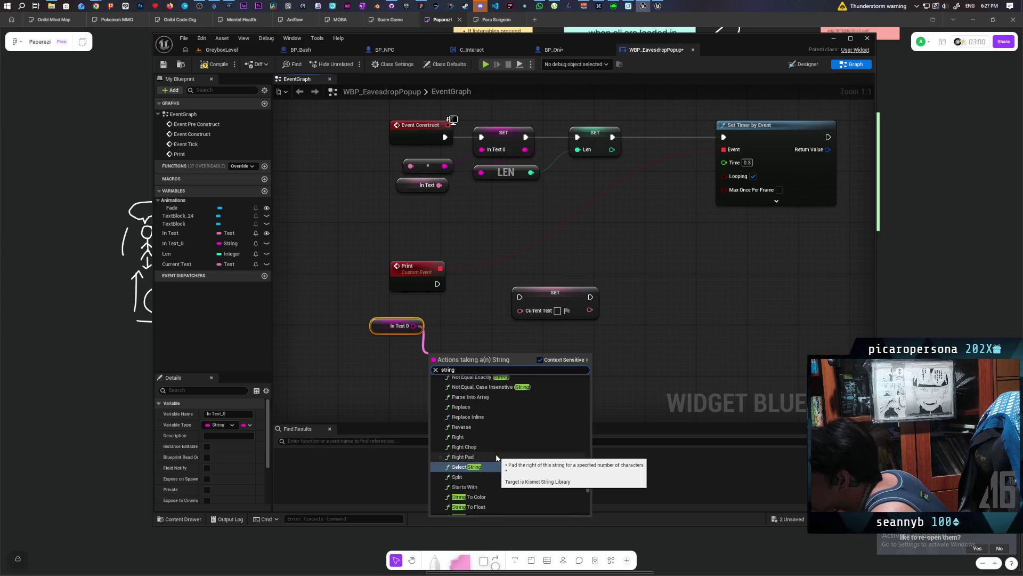
pyautogui.scroll(1, 496, 453)
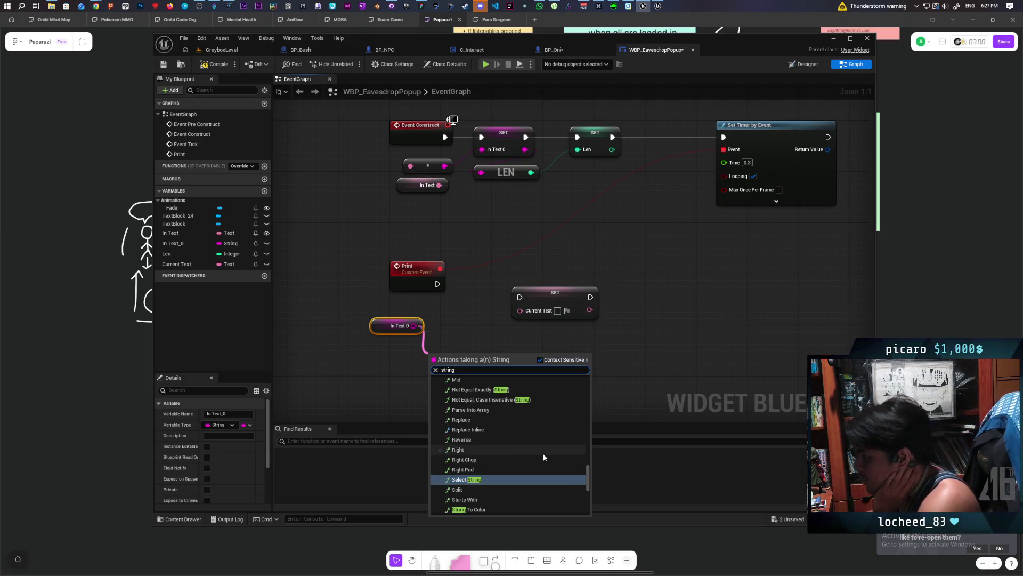
pyautogui.scroll(5, 548, 462)
pyautogui.scroll(4, 549, 463)
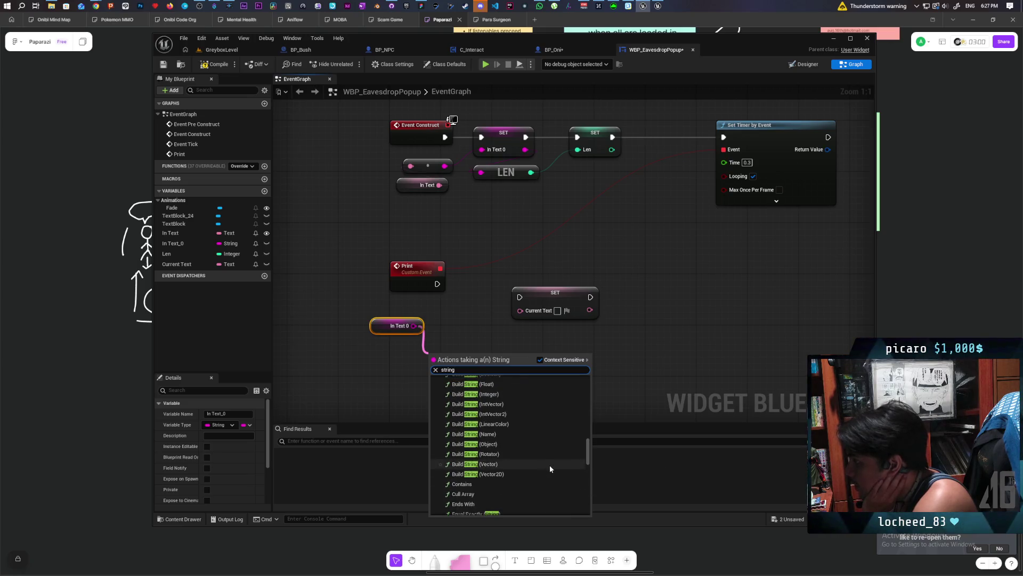
pyautogui.scroll(2, 549, 466)
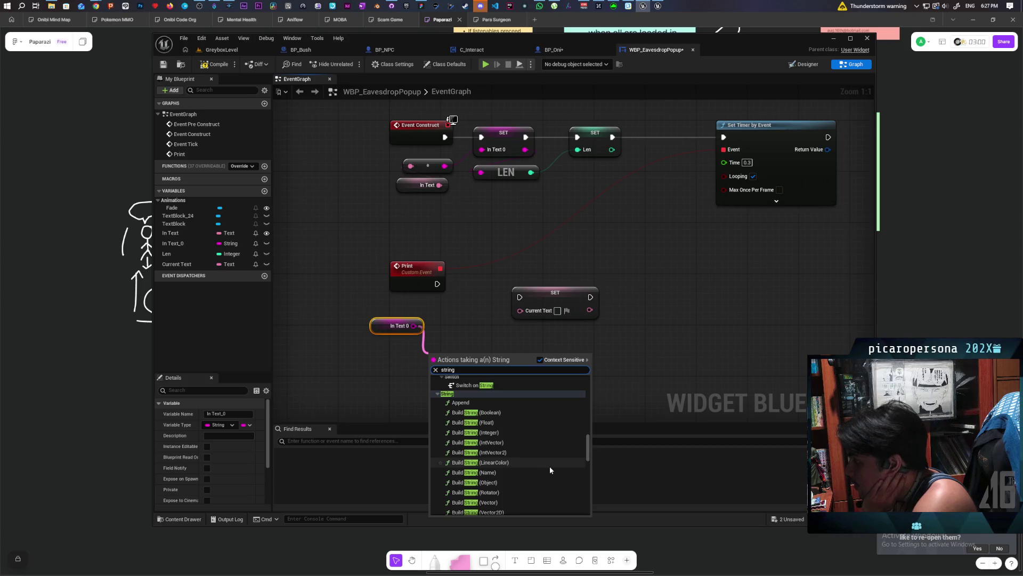
pyautogui.scroll(1, 534, 465)
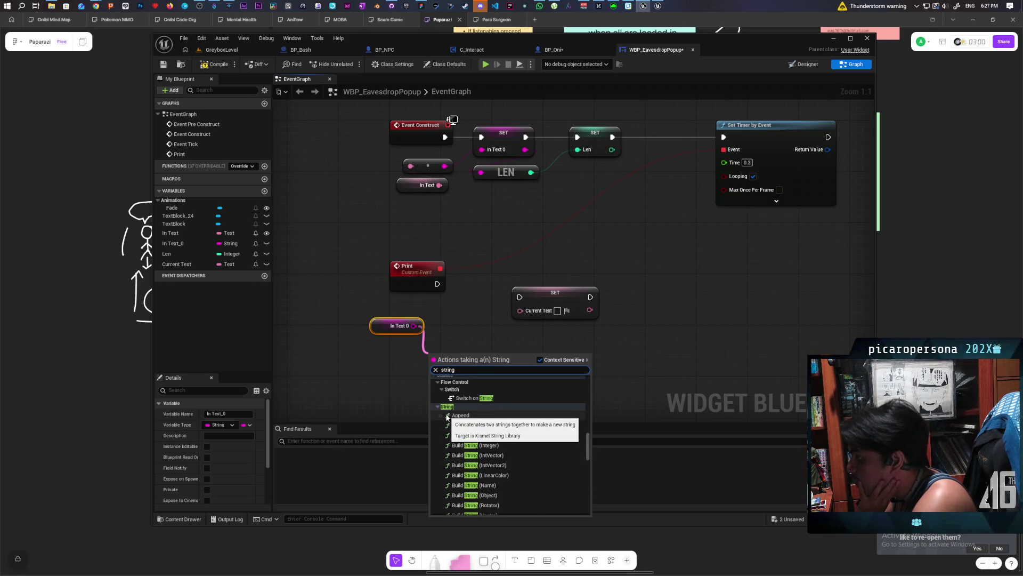
pyautogui.scroll(-2, 529, 443)
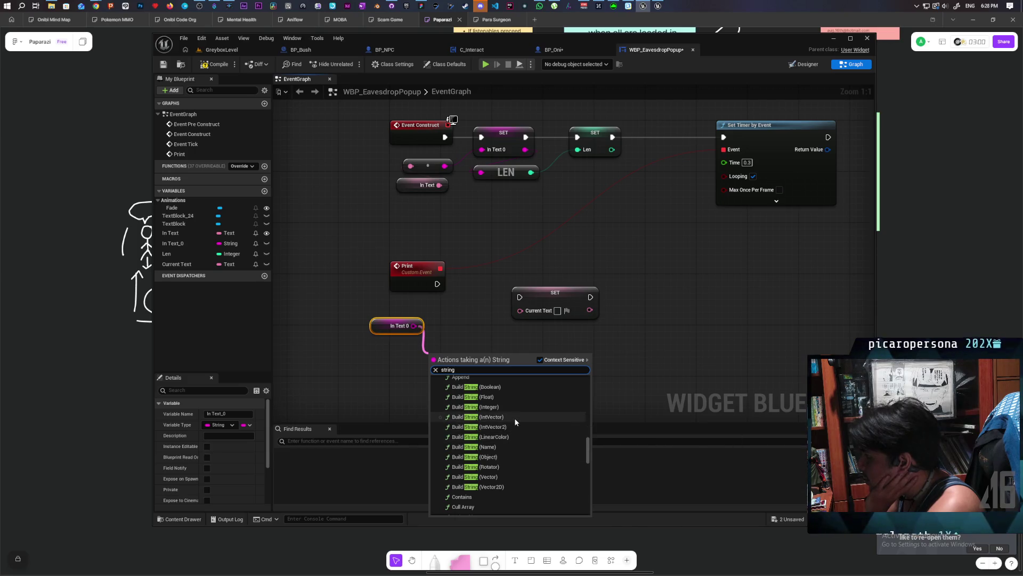
pyautogui.scroll(1, 524, 421)
pyautogui.scroll(-1, 522, 440)
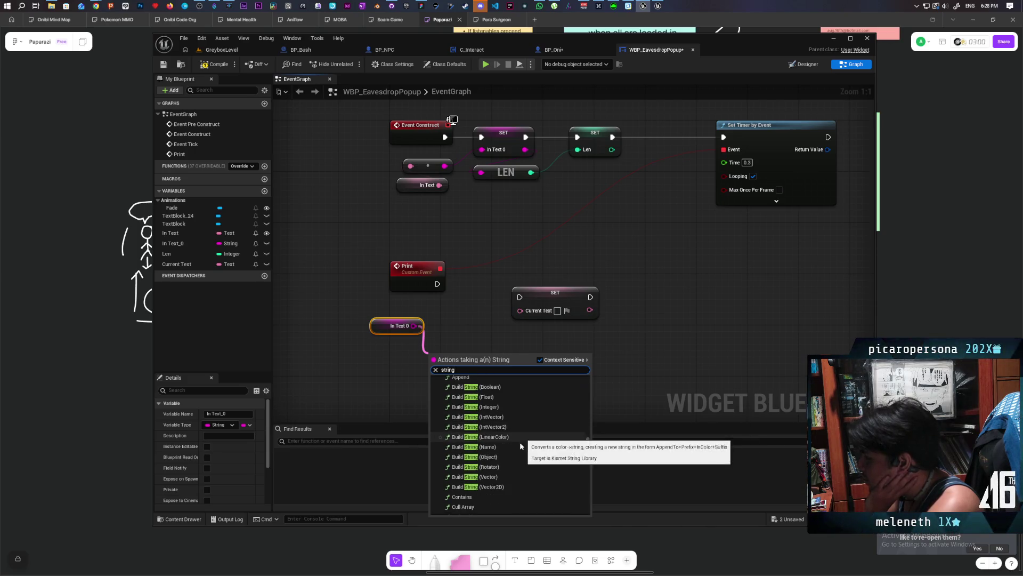
pyautogui.scroll(-4, 523, 456)
pyautogui.scroll(-2, 517, 472)
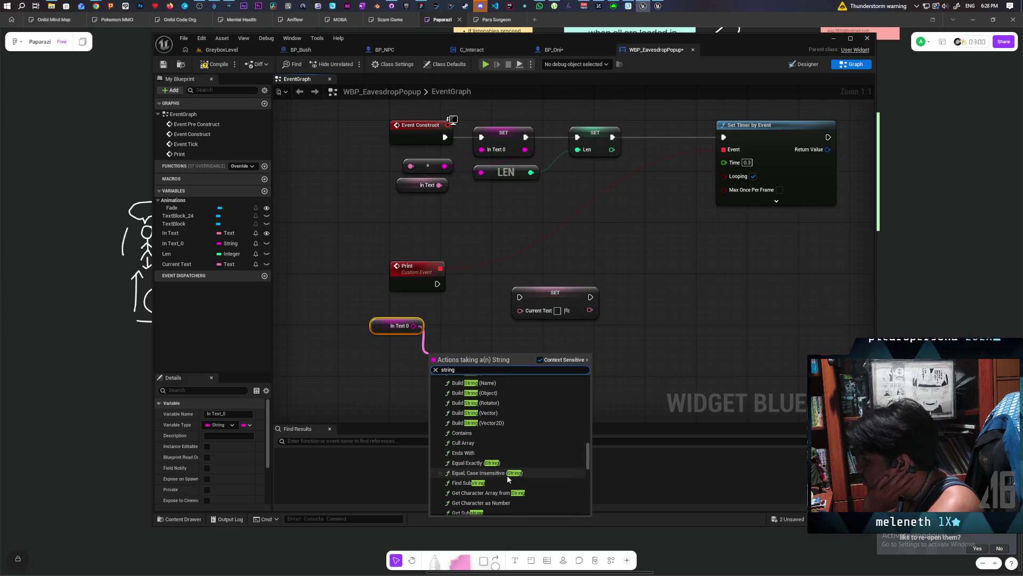
pyautogui.scroll(-1, 512, 469)
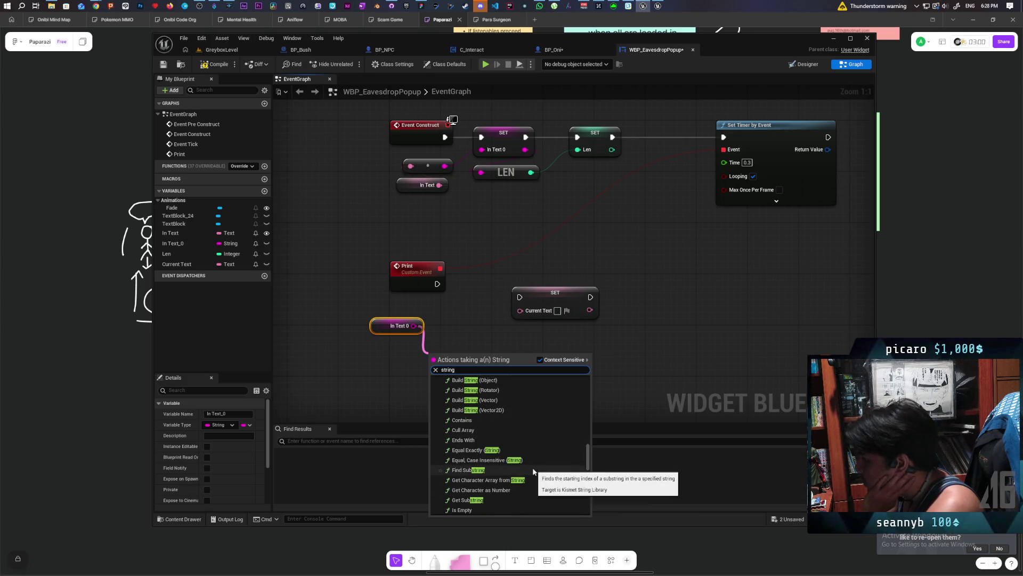
pyautogui.scroll(-5, 526, 486)
pyautogui.scroll(-1, 526, 485)
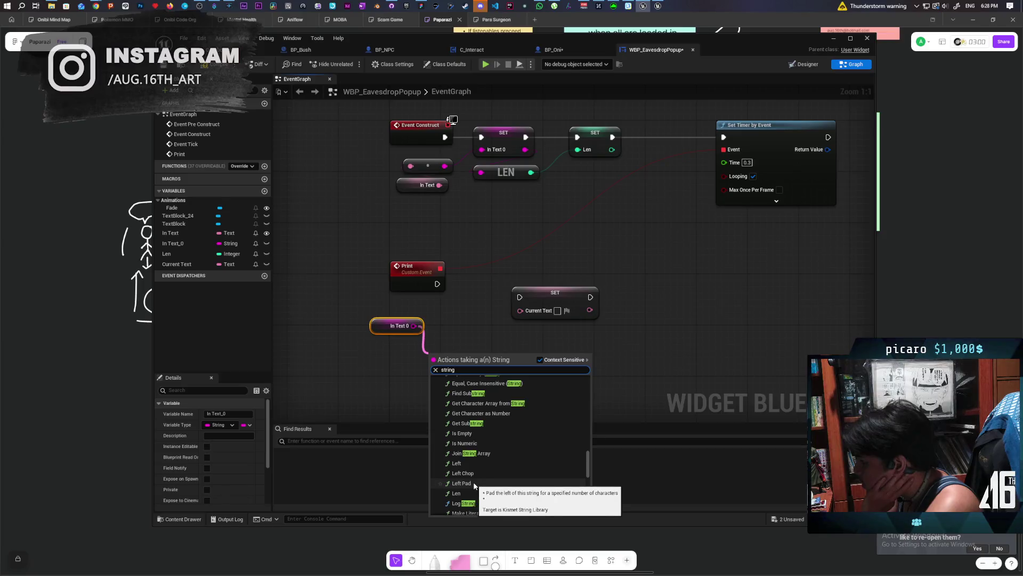
pyautogui.scroll(-2, 498, 479)
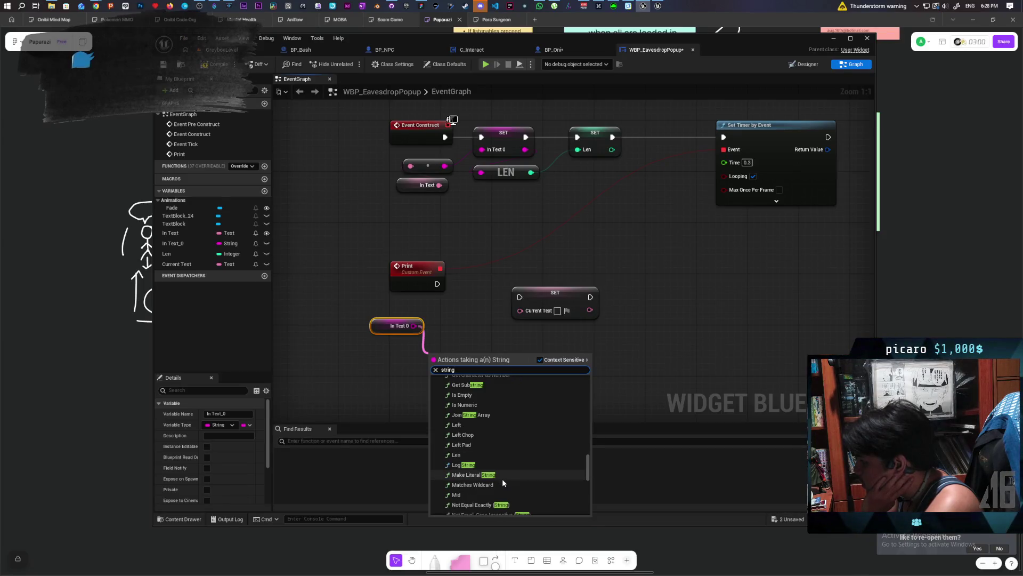
pyautogui.scroll(-1, 502, 478)
pyautogui.scroll(1, 502, 478)
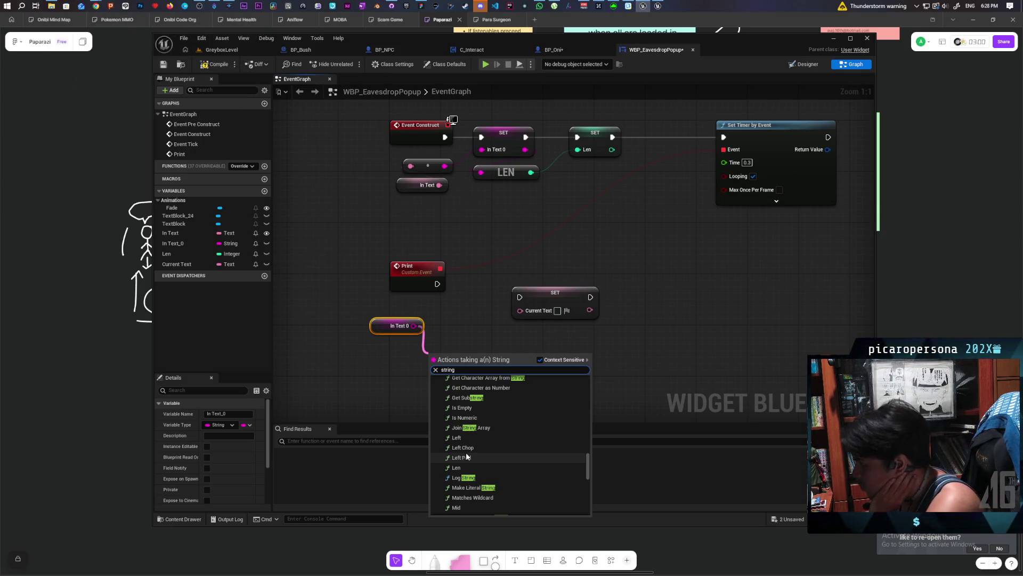
pyautogui.scroll(-2, 466, 455)
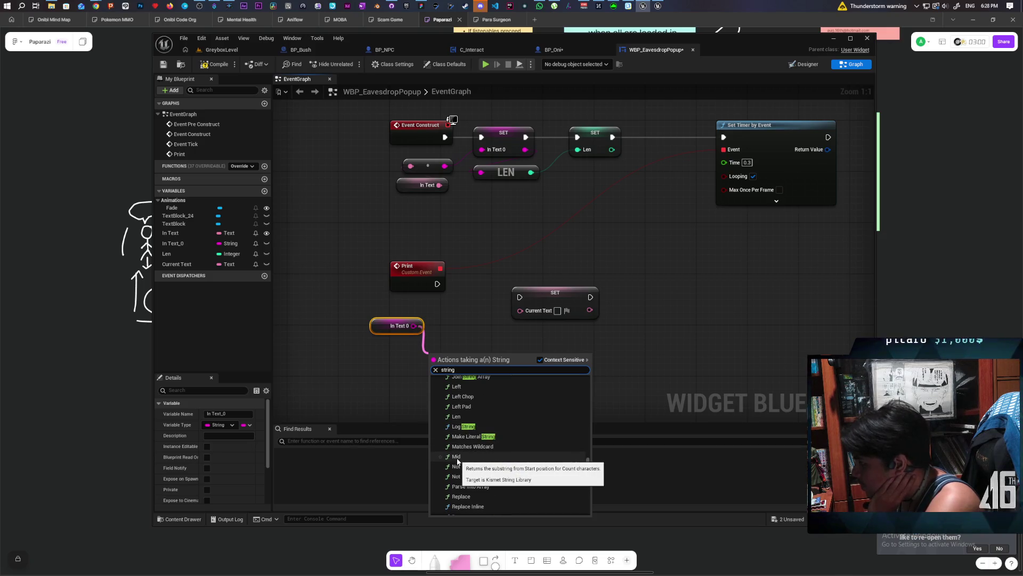
pyautogui.scroll(-1, 528, 474)
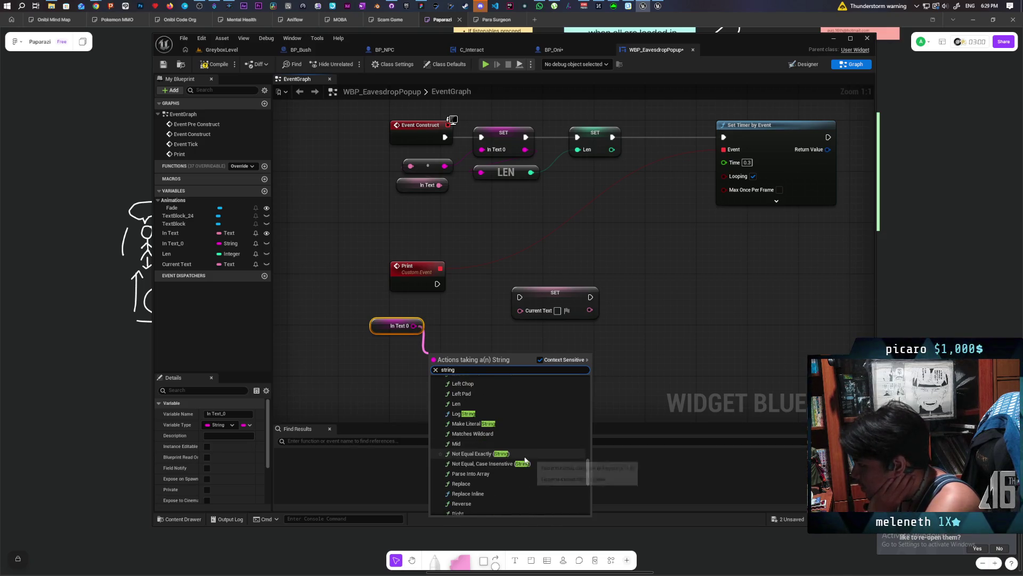
pyautogui.scroll(-2, 529, 478)
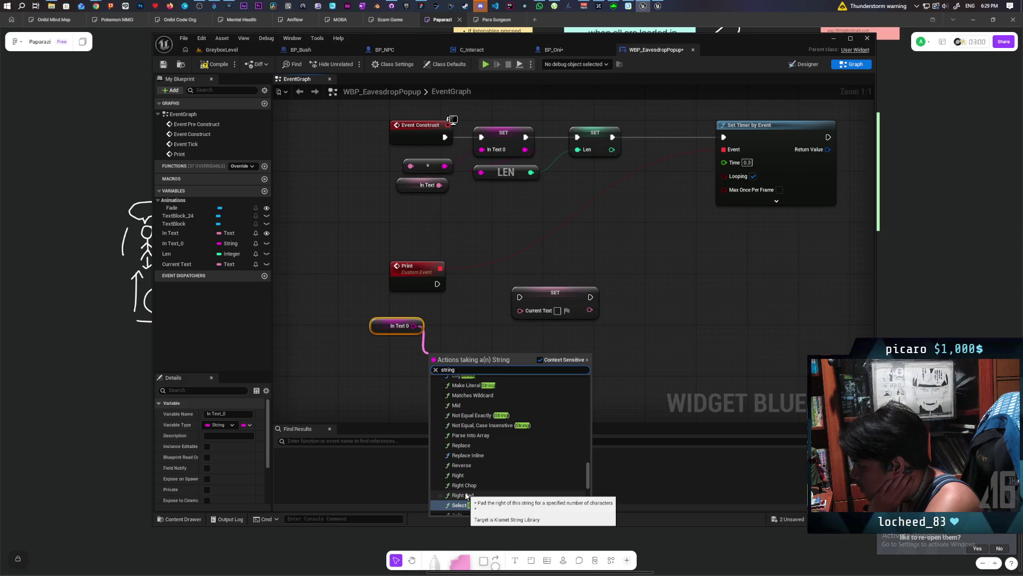
pyautogui.scroll(-2, 469, 497)
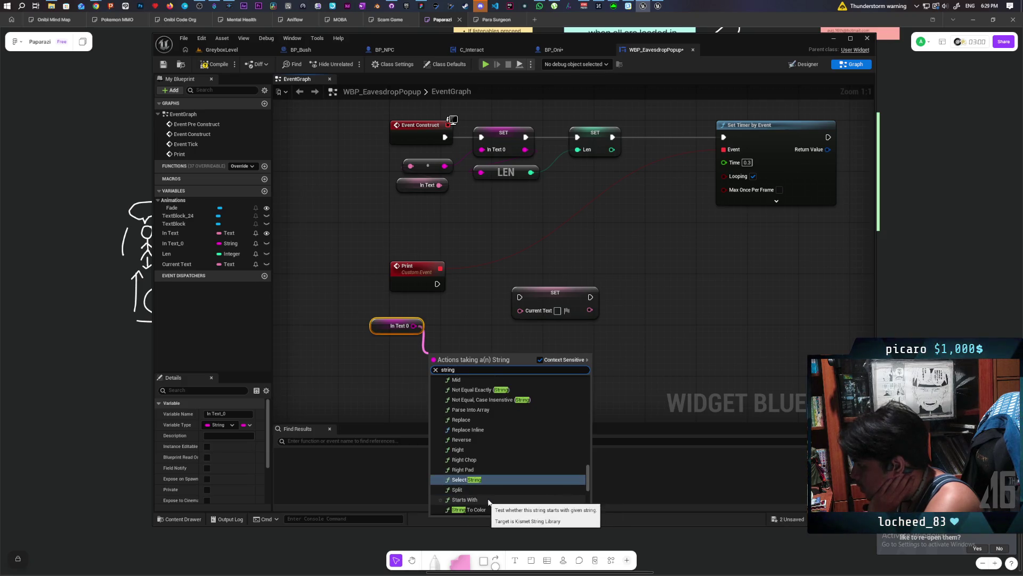
pyautogui.scroll(-1, 497, 499)
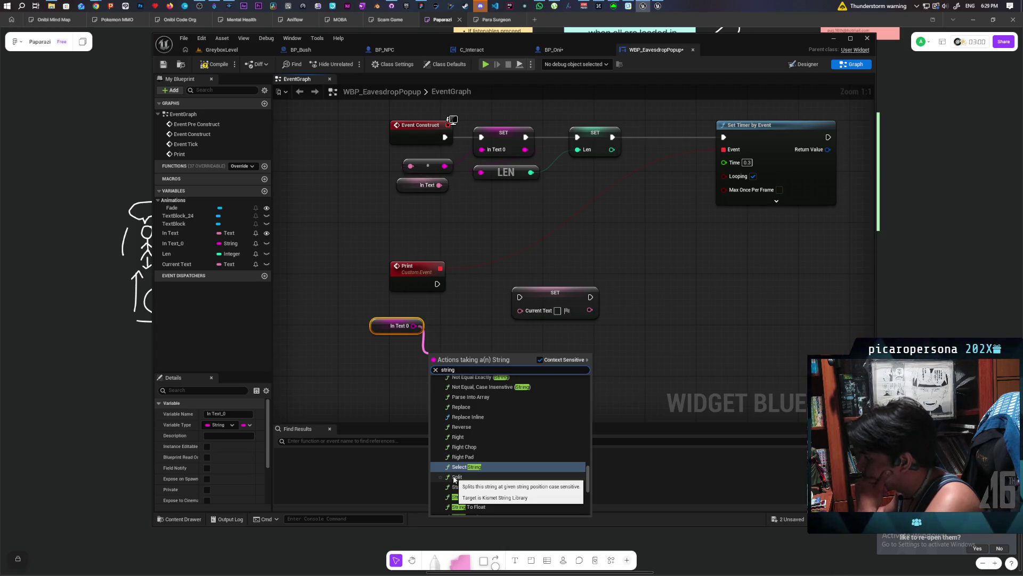
pyautogui.click(454, 478)
pyautogui.moveTo(522, 371); pyautogui.dragTo(525, 291)
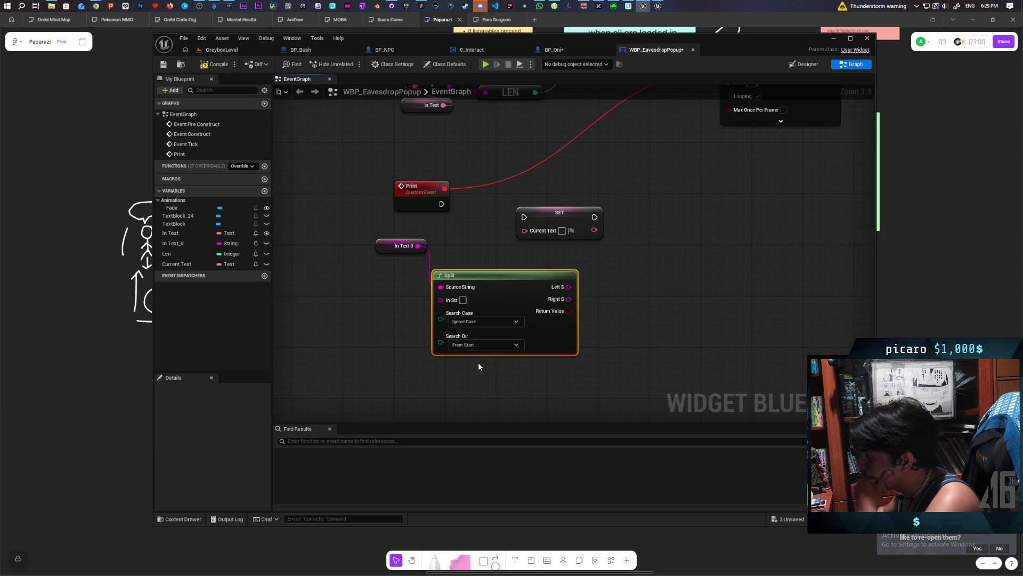
pyautogui.press('Delete')
pyautogui.moveTo(419, 245); pyautogui.dragTo(430, 283)
pyautogui.write('string')
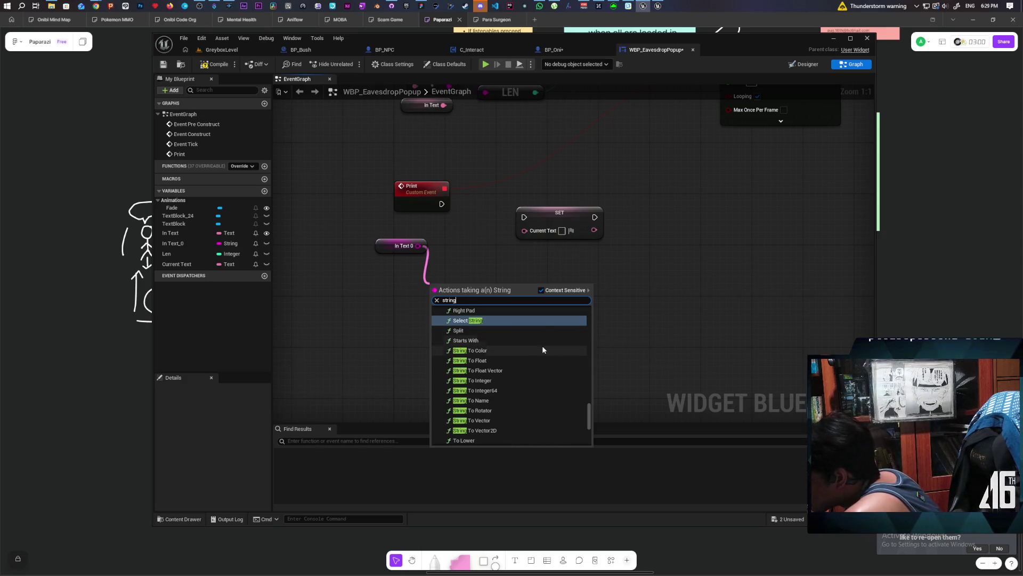
pyautogui.scroll(-5, 543, 350)
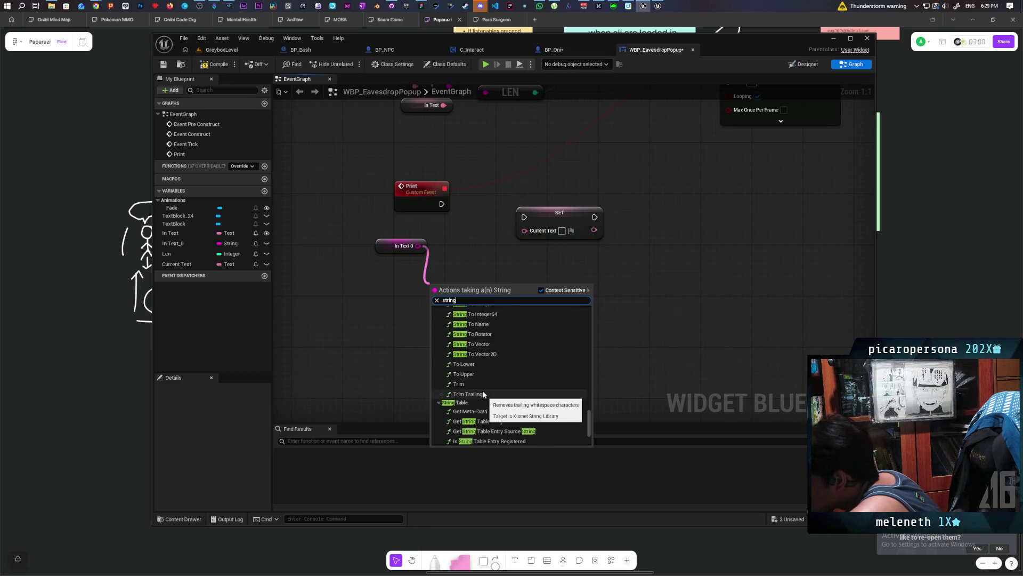
pyautogui.scroll(1, 485, 378)
pyautogui.scroll(4, 513, 369)
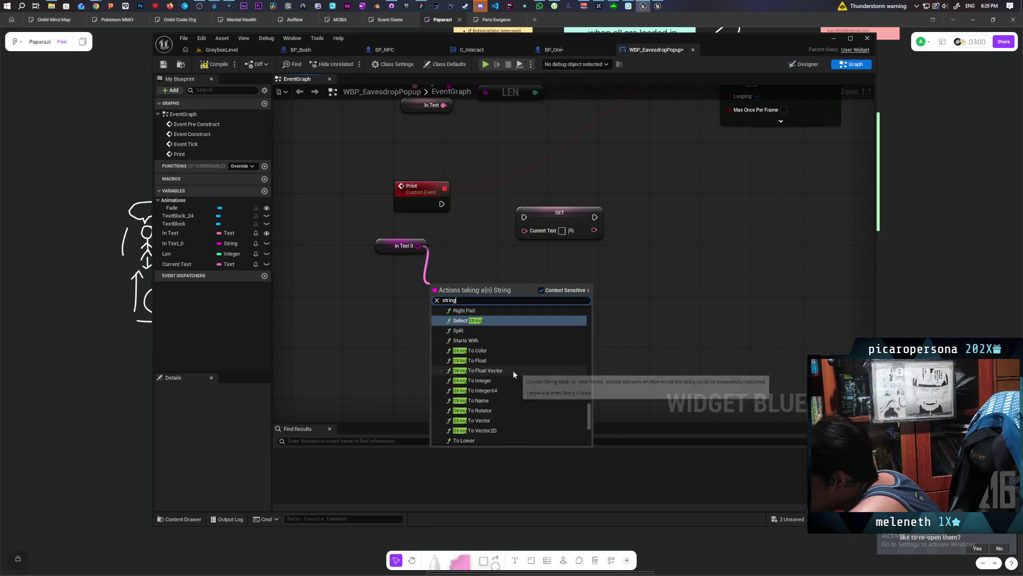
pyautogui.scroll(3, 512, 374)
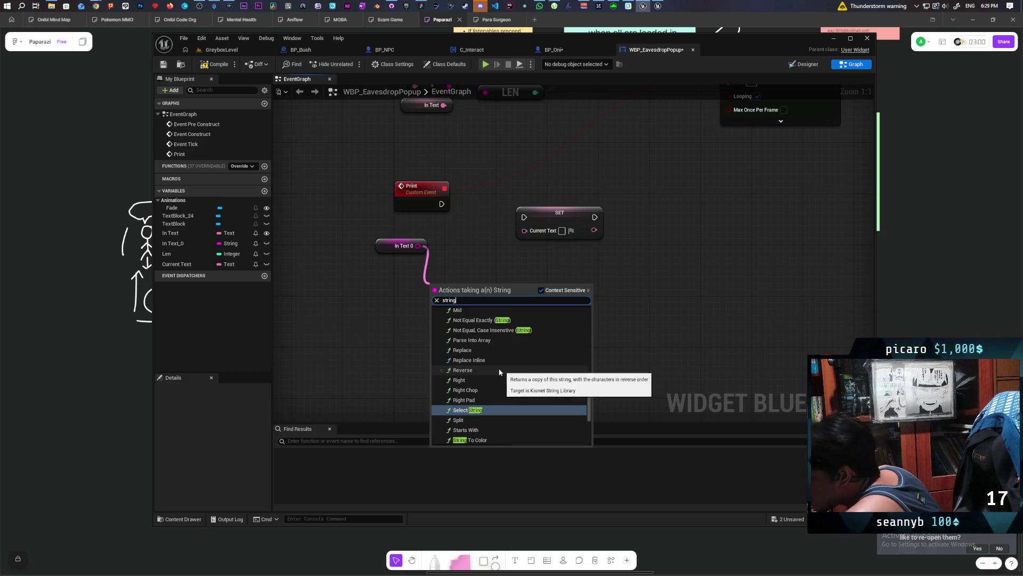
pyautogui.scroll(3, 509, 357)
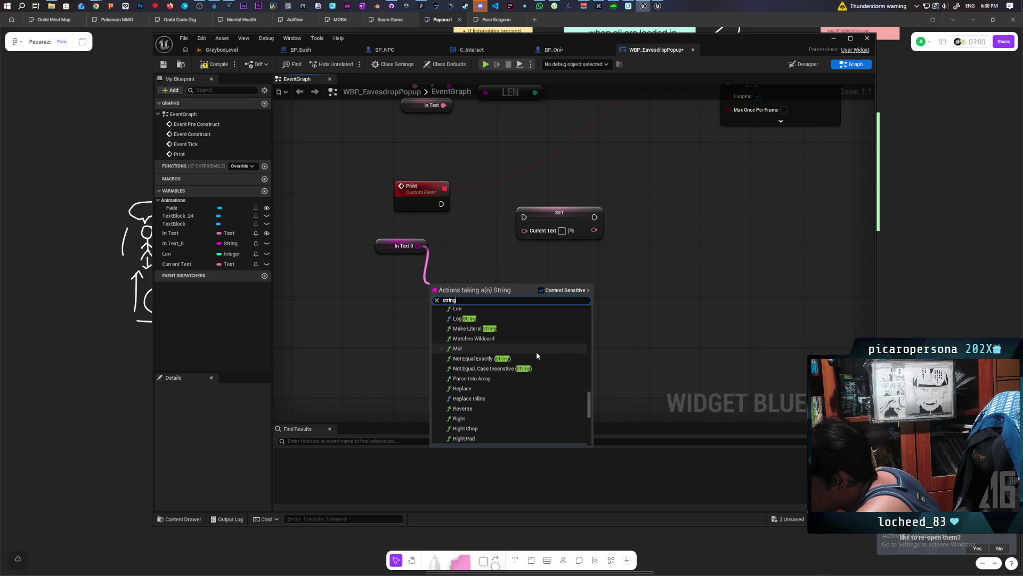
pyautogui.scroll(3, 517, 367)
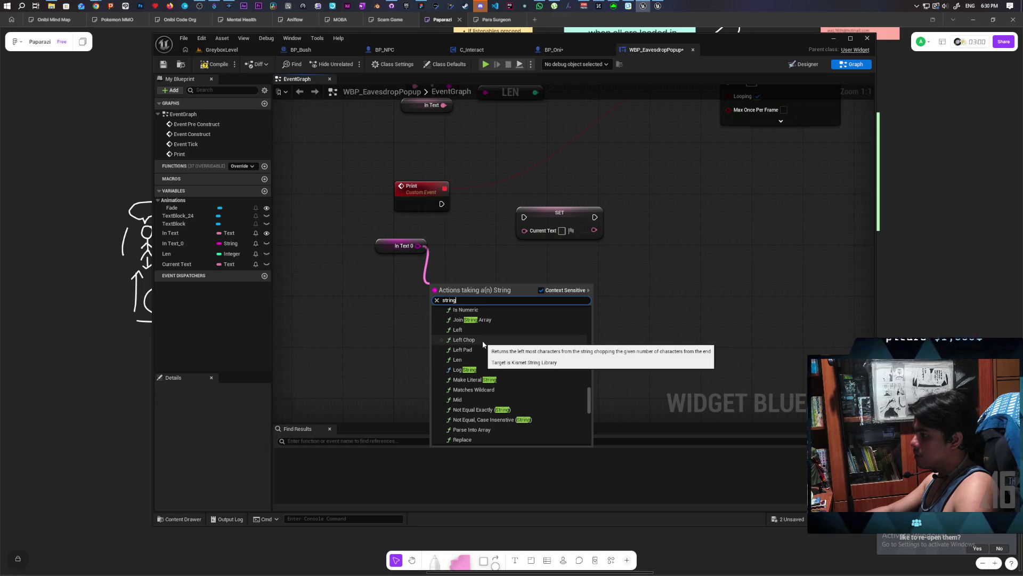
# - Add a Left Chop node taking In Text 0 as its source string
pyautogui.click(483, 341)
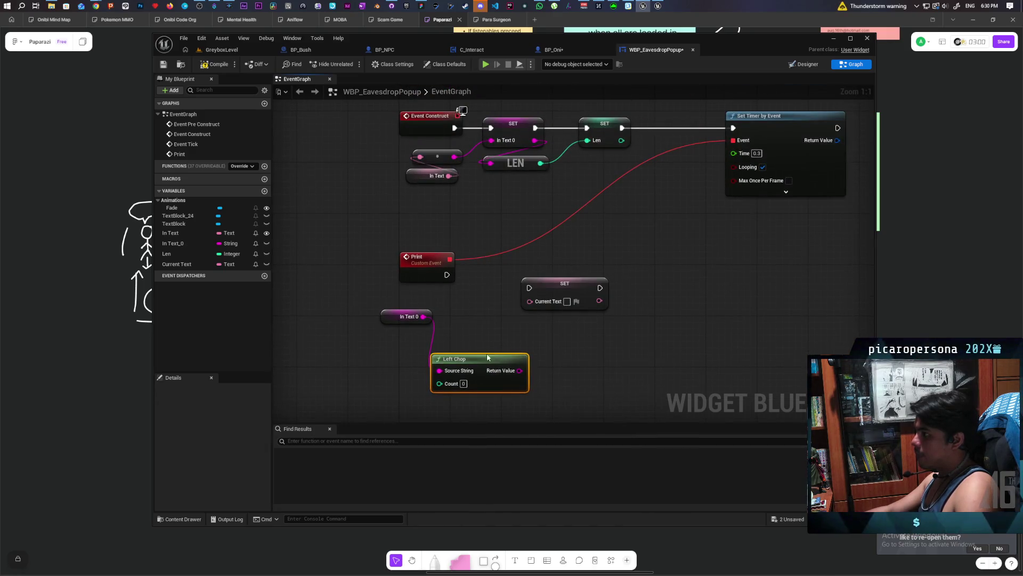
pyautogui.moveTo(488, 355); pyautogui.dragTo(500, 336)
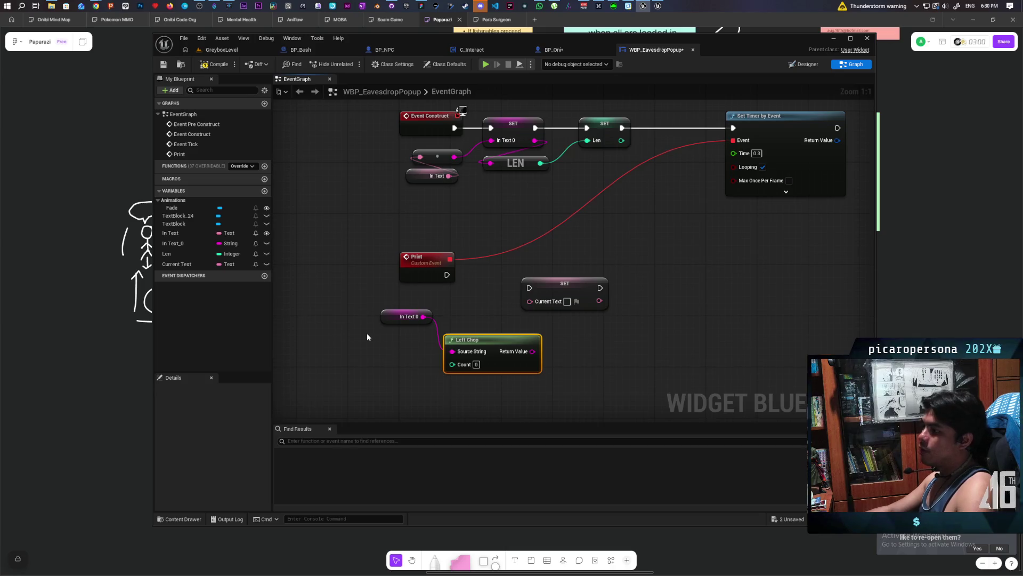
pyautogui.moveTo(363, 304); pyautogui.dragTo(455, 322)
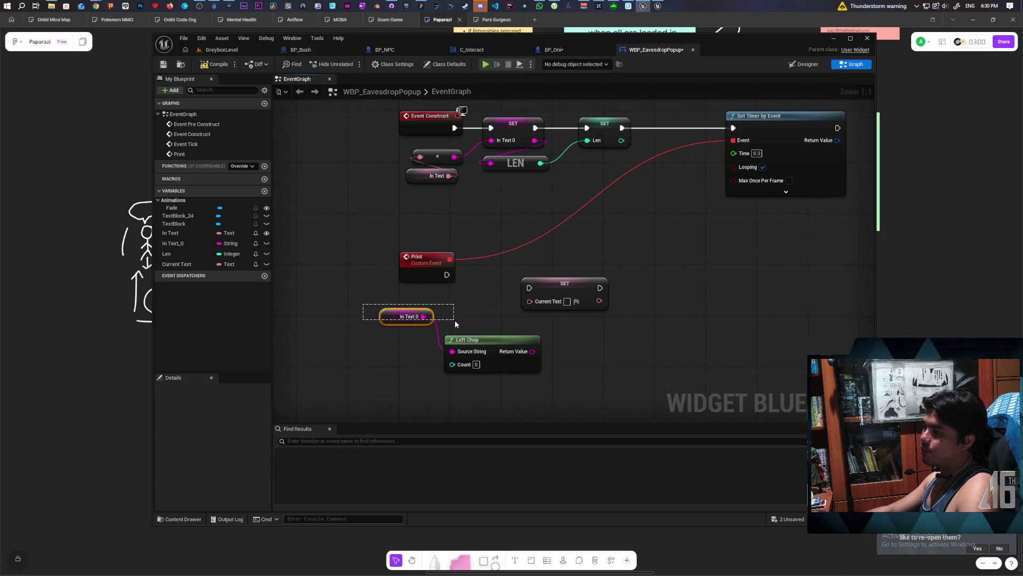
# - Select the SET Len node and the Len variable to inspect them
pyautogui.moveTo(590, 197); pyautogui.dragTo(577, 210)
pyautogui.click(598, 171)
pyautogui.click(568, 230)
pyautogui.click(597, 163)
pyautogui.click(555, 228)
pyautogui.moveTo(617, 160)
pyautogui.mouseDown()
pyautogui.moveTo(570, 216)
pyautogui.moveTo(577, 206)
pyautogui.mouseUp()
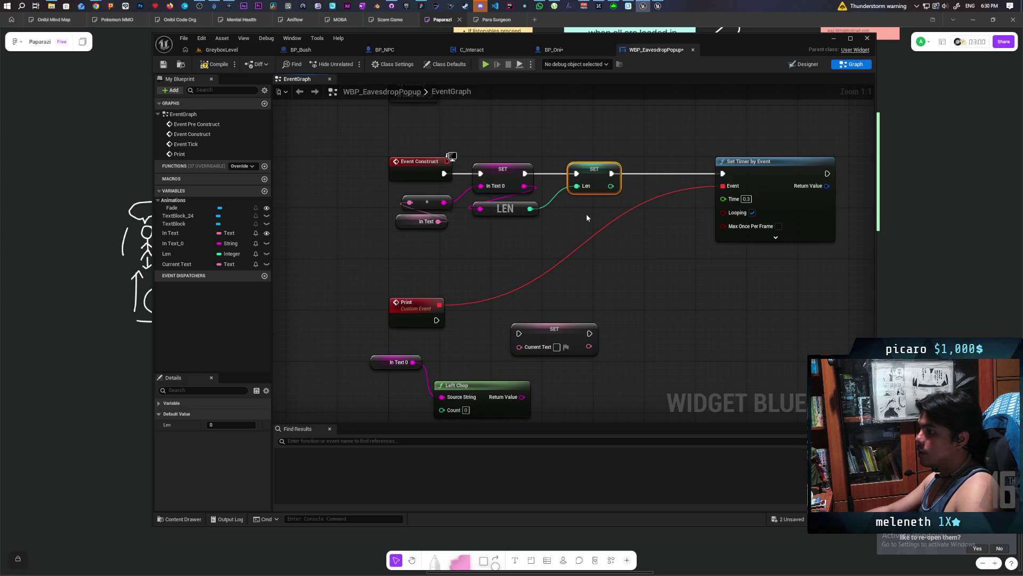
pyautogui.click(182, 254)
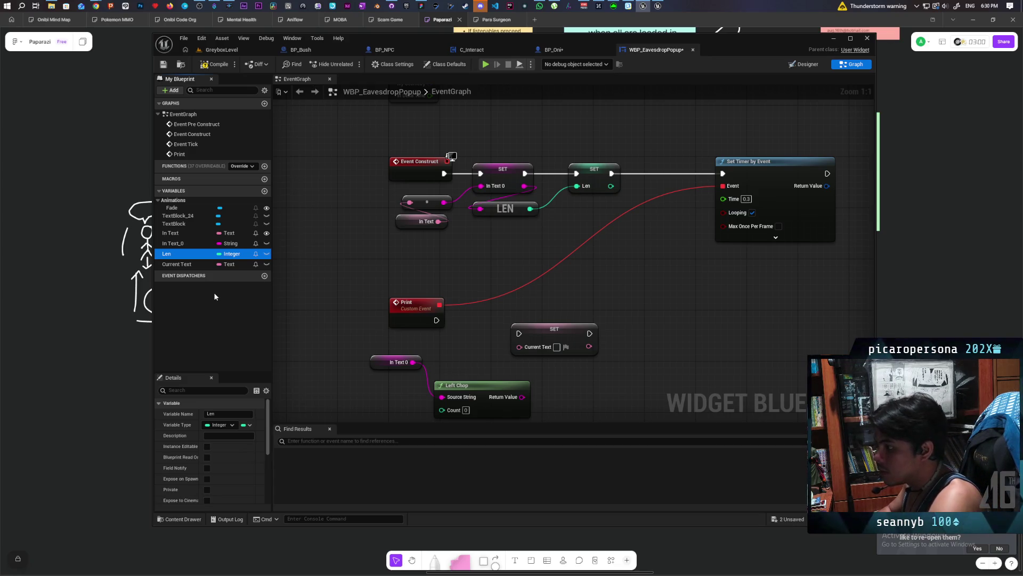
# - Rename the Max Len integer variable to Current Index
pyautogui.press('F2')
pyautogui.press('Home')
pyautogui.write('Max')
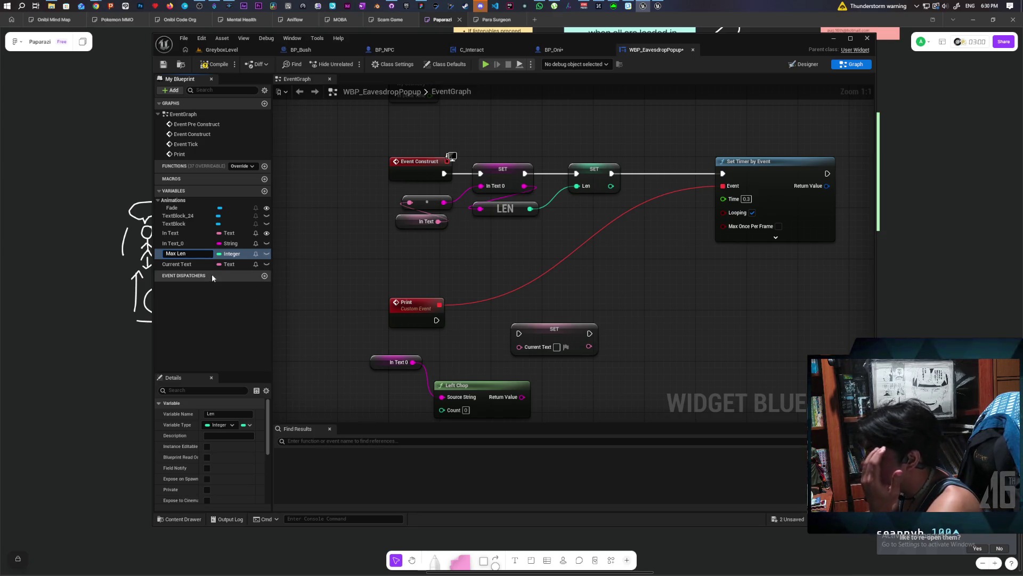
pyautogui.moveTo(193, 255); pyautogui.dragTo(142, 254)
pyautogui.write('Current Index')
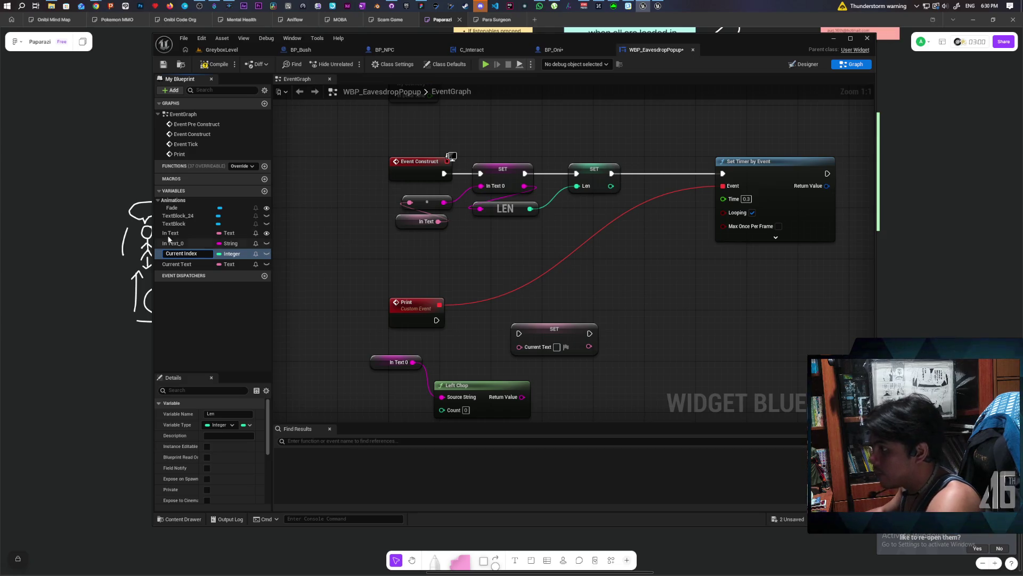
pyautogui.press('Return')
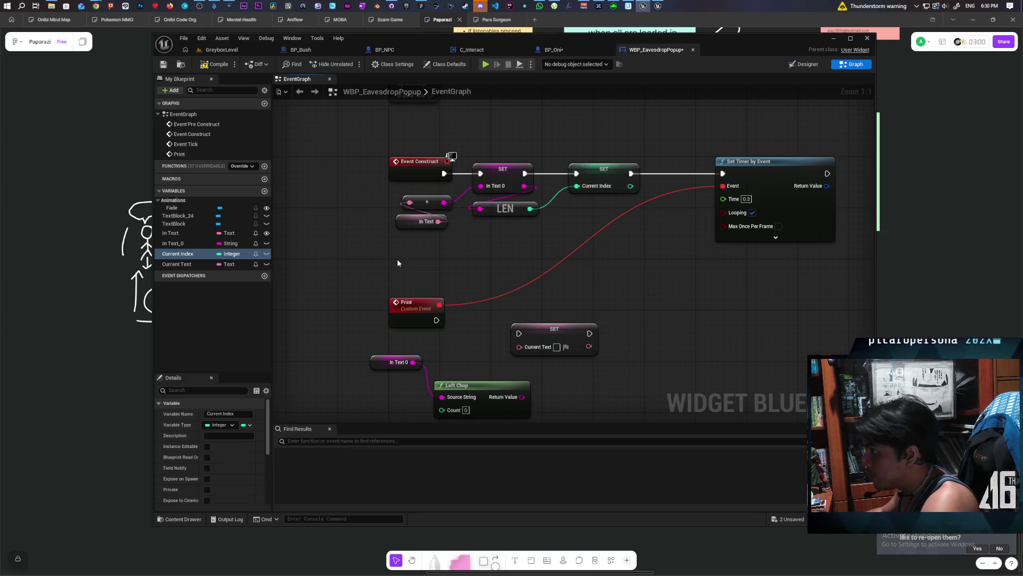
# - Delete the LEN and SET Current Index nodes, wiring SET In Text 0 straight into the timer
pyautogui.click(528, 205)
pyautogui.press('Delete')
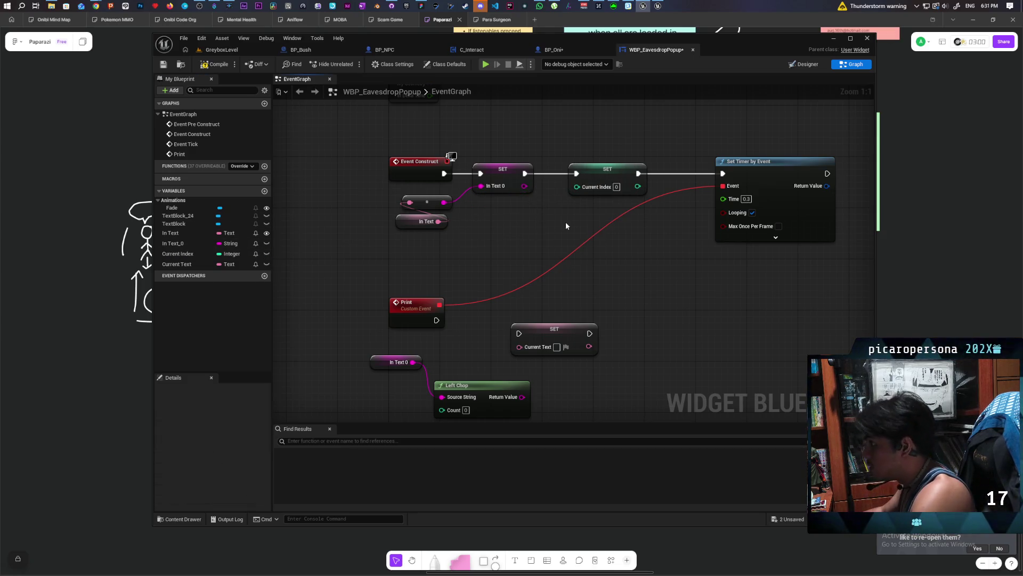
pyautogui.moveTo(527, 174); pyautogui.dragTo(722, 173)
pyautogui.click(607, 171)
pyautogui.press('Delete')
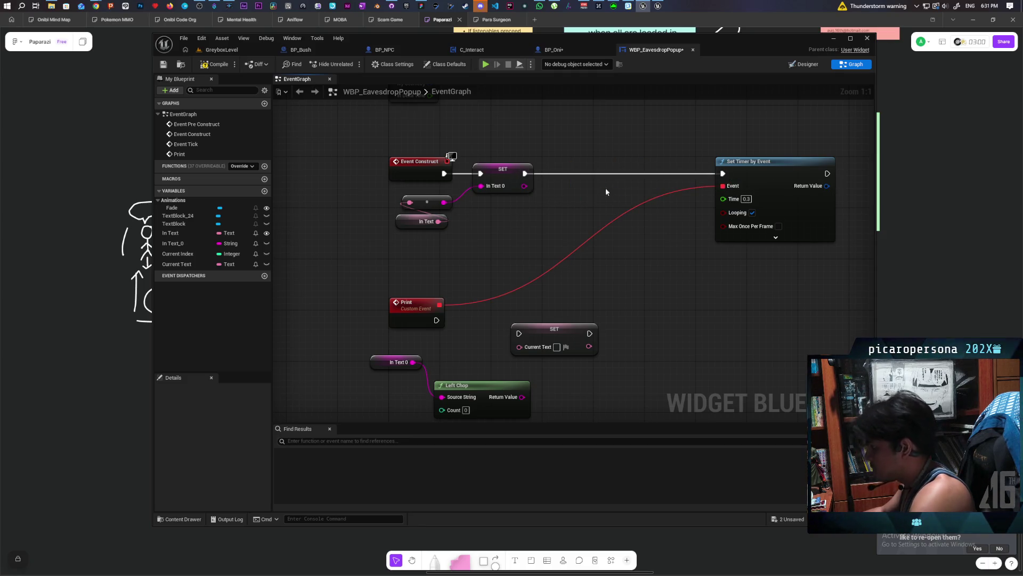
# - Remove SET In Text 0 and leftover reroute nodes, then add a Current Index getter near Print
pyautogui.scroll(-2, 464, 264)
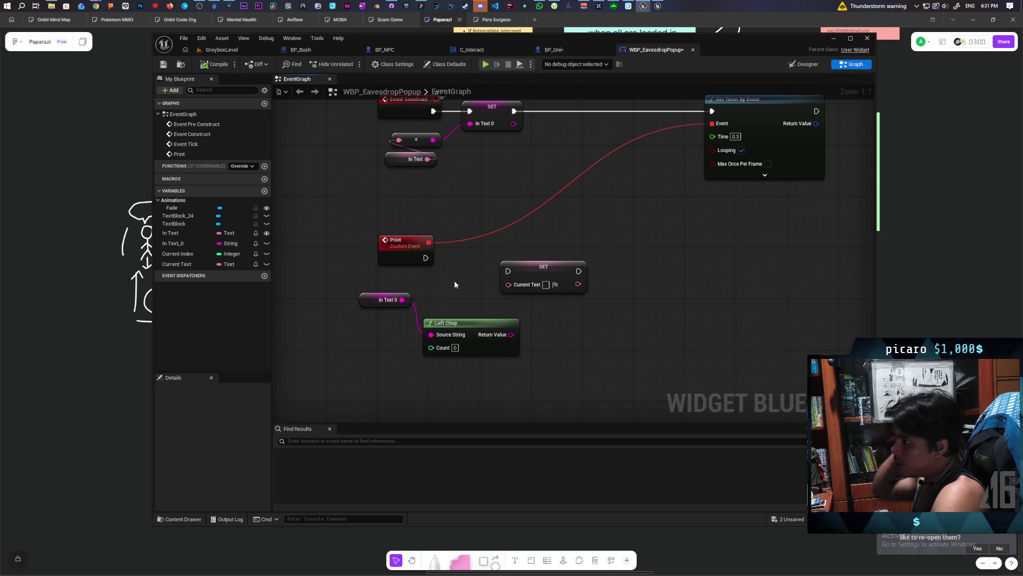
pyautogui.moveTo(473, 168); pyautogui.dragTo(458, 215)
pyautogui.click(478, 176)
pyautogui.press('Delete')
pyautogui.click(420, 216)
pyautogui.press('Delete')
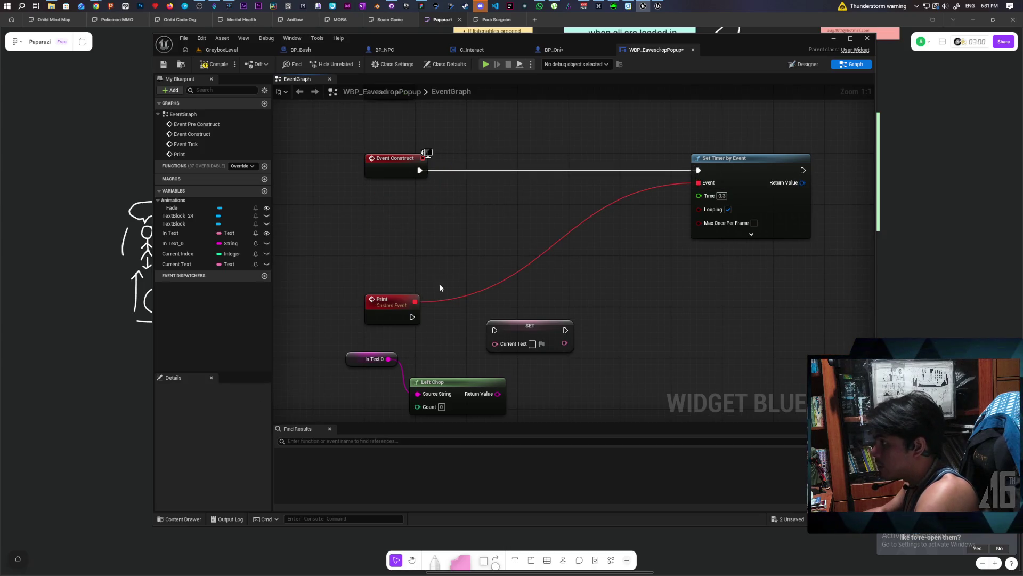
pyautogui.moveTo(421, 305)
pyautogui.mouseDown()
pyautogui.moveTo(565, 223)
pyautogui.moveTo(486, 264)
pyautogui.moveTo(466, 260)
pyautogui.mouseUp()
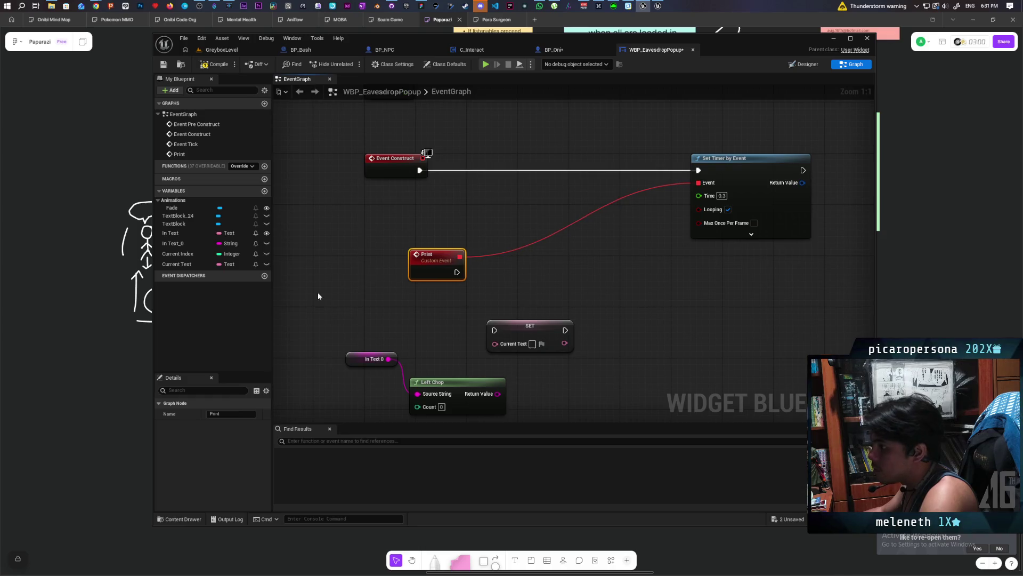
pyautogui.moveTo(183, 257)
pyautogui.mouseDown()
pyautogui.moveTo(457, 298)
pyautogui.moveTo(421, 297)
pyautogui.moveTo(482, 286)
pyautogui.mouseUp()
pyautogui.click(443, 306)
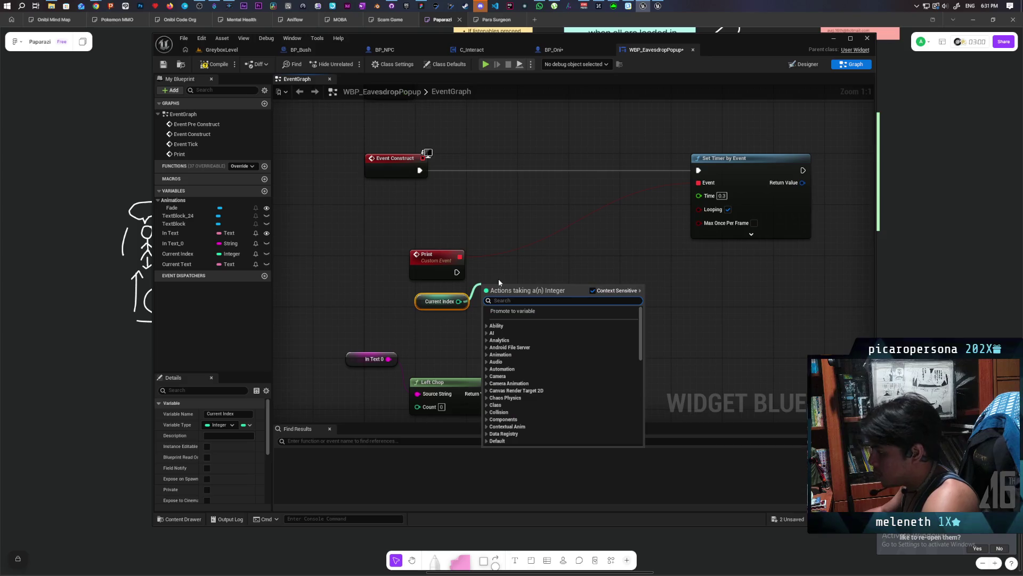
# - Add a ++ increment on Current Index after Print and move Left Chop beside it
pyautogui.write('++')
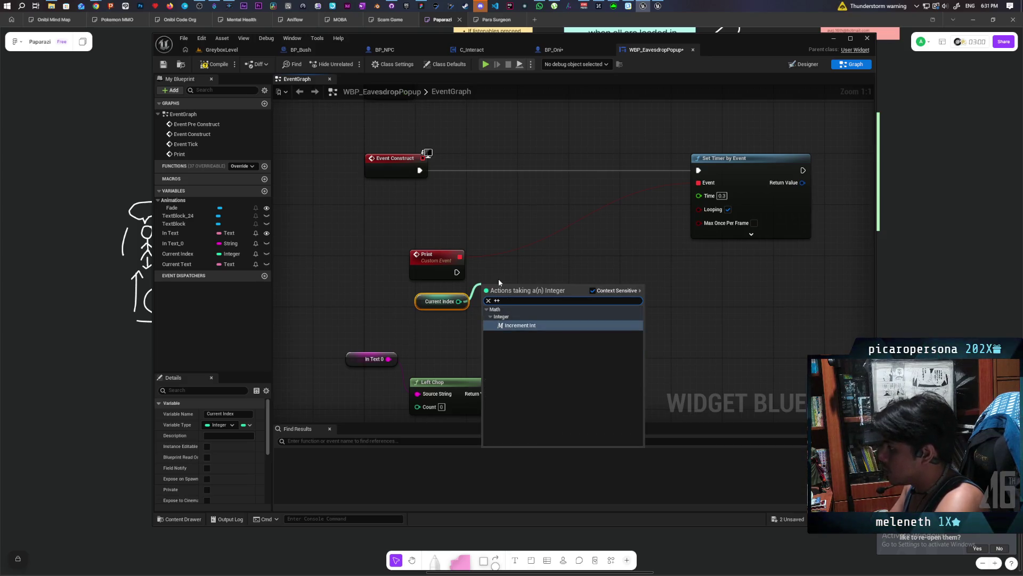
pyautogui.press('Return')
pyautogui.moveTo(457, 272)
pyautogui.mouseDown()
pyautogui.moveTo(487, 292)
pyautogui.moveTo(496, 276)
pyautogui.mouseUp()
pyautogui.moveTo(549, 295)
pyautogui.mouseDown()
pyautogui.moveTo(506, 289)
pyautogui.moveTo(626, 323)
pyautogui.mouseUp()
pyautogui.moveTo(410, 380)
pyautogui.mouseDown()
pyautogui.moveTo(493, 309)
pyautogui.moveTo(476, 307)
pyautogui.moveTo(469, 336)
pyautogui.mouseUp()
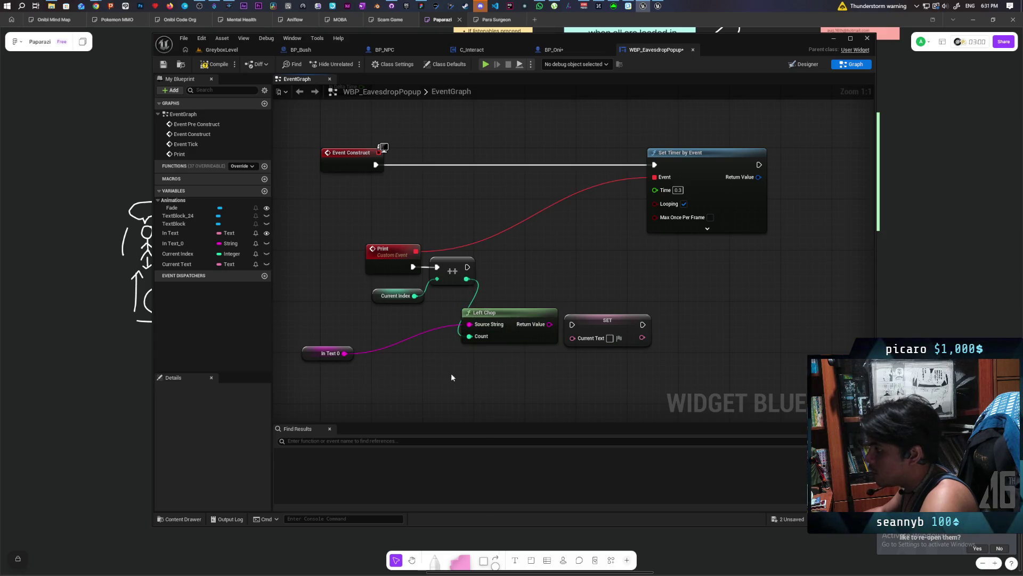
pyautogui.moveTo(313, 356); pyautogui.dragTo(346, 366)
# - Feed an In Text getter into Left Chop's Source String and delete the old In Text 0 node
pyautogui.moveTo(170, 233); pyautogui.dragTo(308, 312)
pyautogui.click(316, 332)
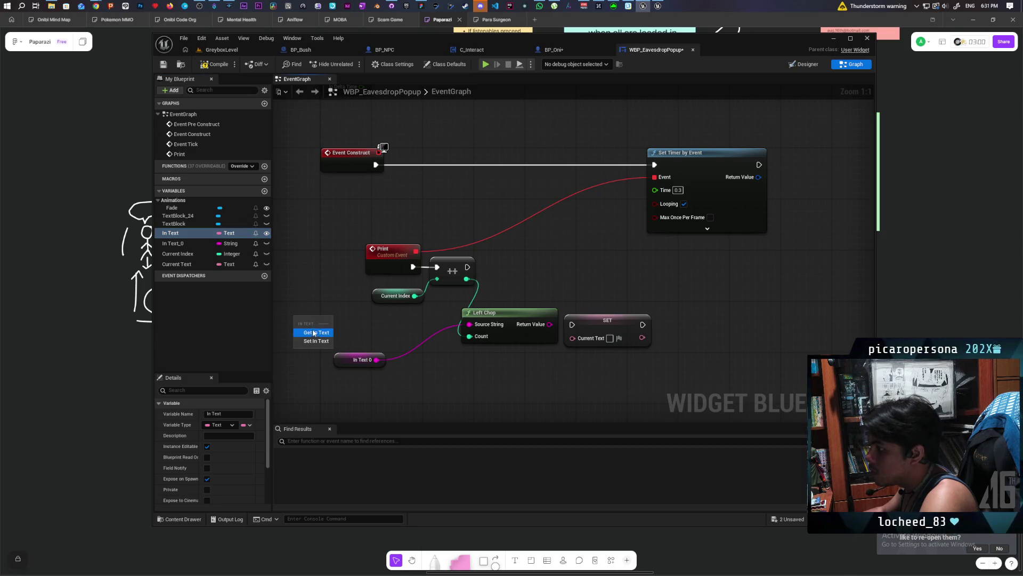
pyautogui.moveTo(332, 321)
pyautogui.mouseDown()
pyautogui.moveTo(458, 339)
pyautogui.moveTo(469, 324)
pyautogui.mouseUp()
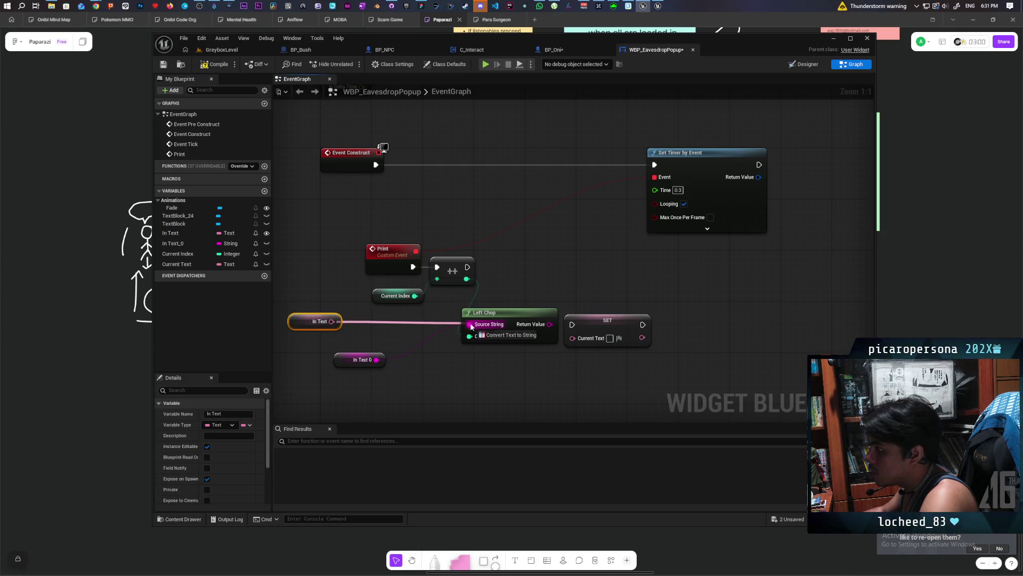
pyautogui.click(383, 360)
pyautogui.press('Delete')
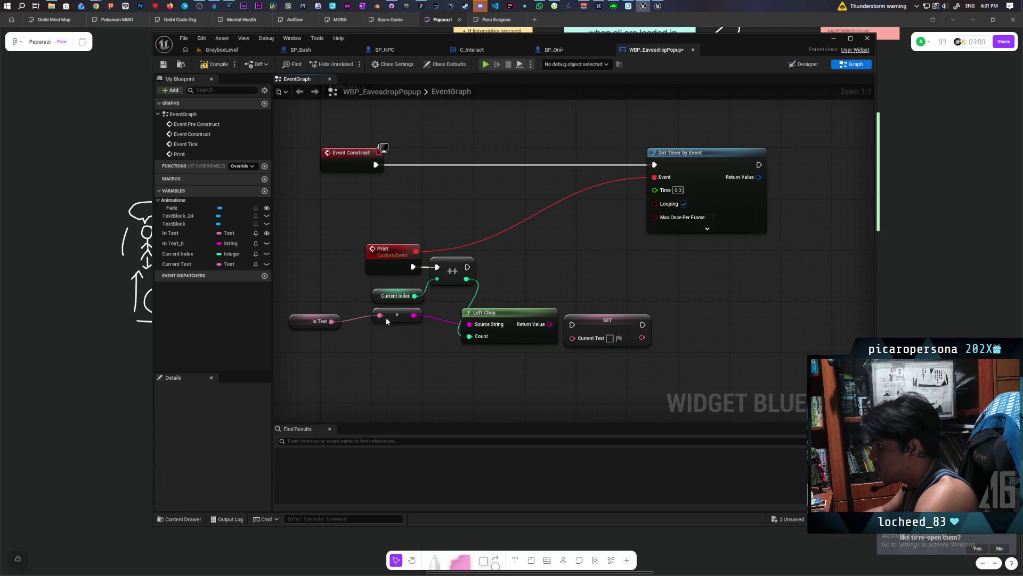
# - Convert Left Chop's result with To Text (String) into SET Current Text, then view the Designer
pyautogui.moveTo(401, 331); pyautogui.dragTo(356, 357)
pyautogui.moveTo(525, 372)
pyautogui.mouseDown()
pyautogui.moveTo(534, 331)
pyautogui.moveTo(585, 302)
pyautogui.mouseUp()
pyautogui.click(513, 320)
pyautogui.moveTo(513, 321); pyautogui.dragTo(502, 320)
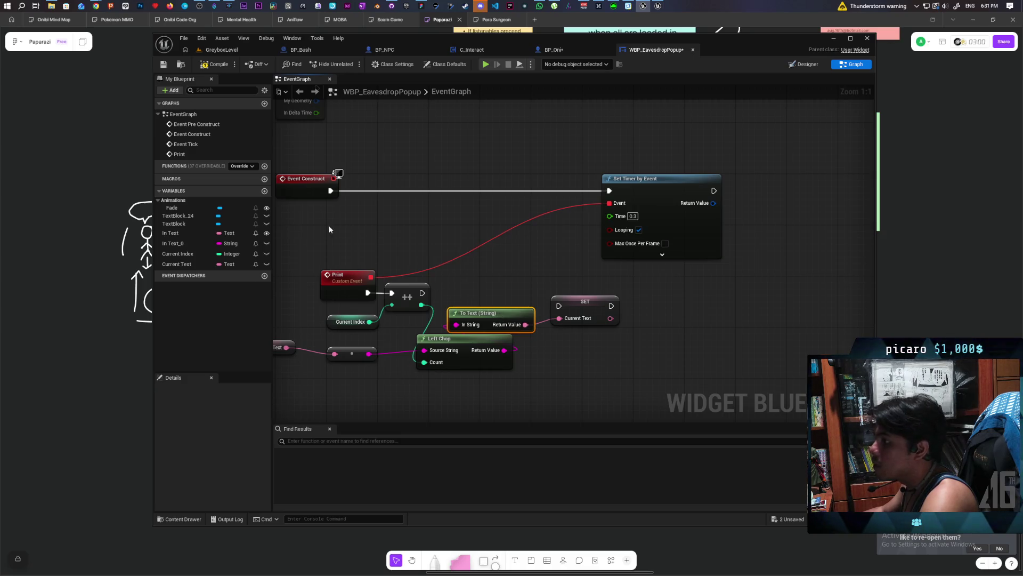
pyautogui.click(805, 64)
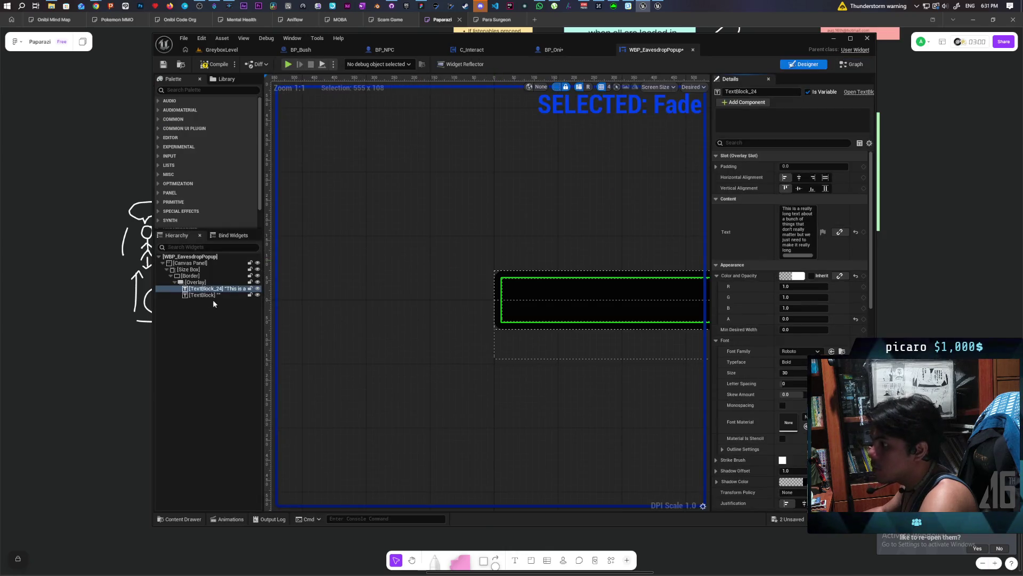
# - Select the empty second TextBlock, then drop a TextBlock getter into the event graph
pyautogui.click(202, 295)
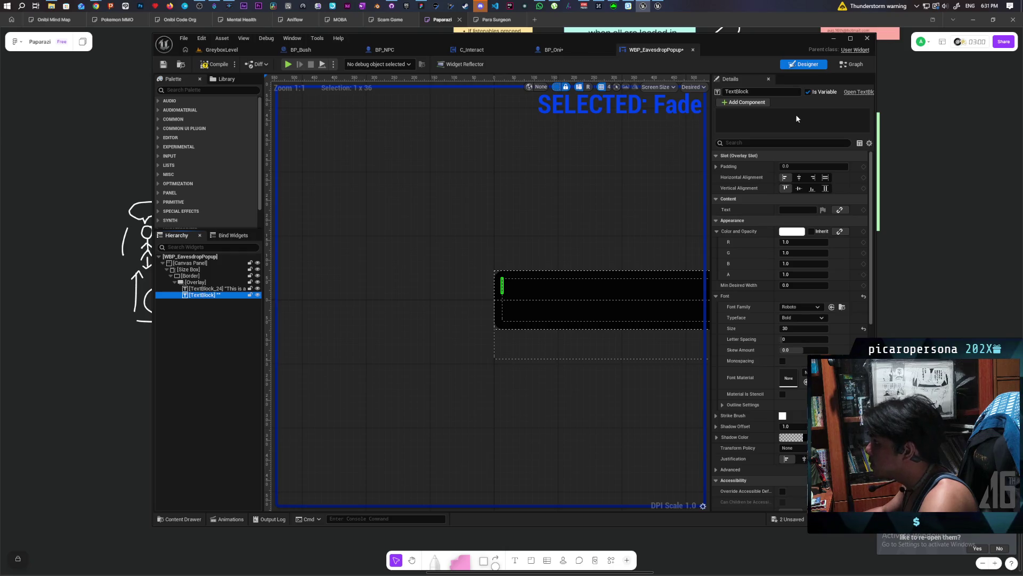
pyautogui.click(851, 64)
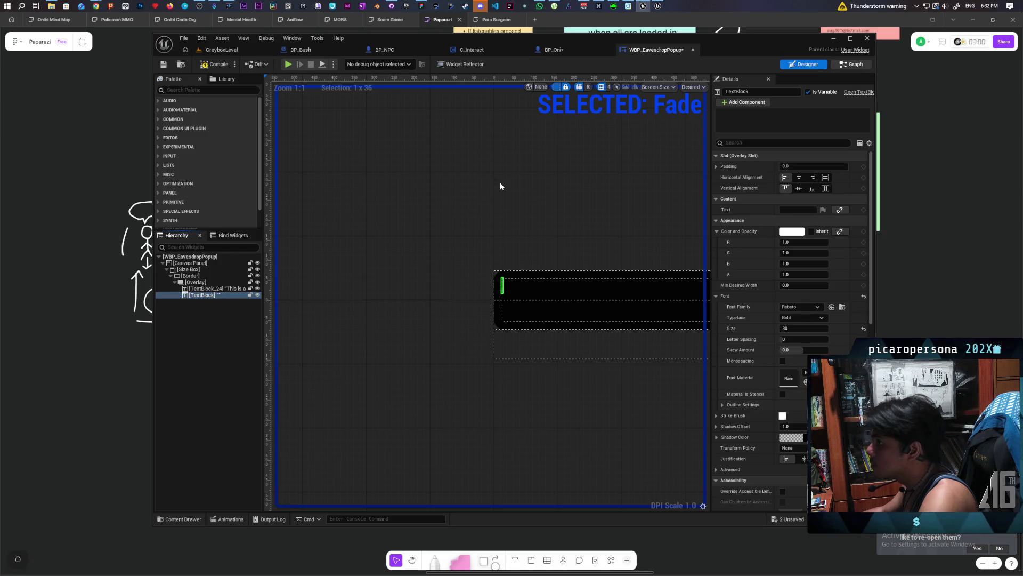
pyautogui.moveTo(176, 224)
pyautogui.mouseDown()
pyautogui.moveTo(588, 363)
pyautogui.moveTo(553, 385)
pyautogui.moveTo(615, 353)
pyautogui.mouseUp()
pyautogui.click(557, 388)
pyautogui.write('set te')
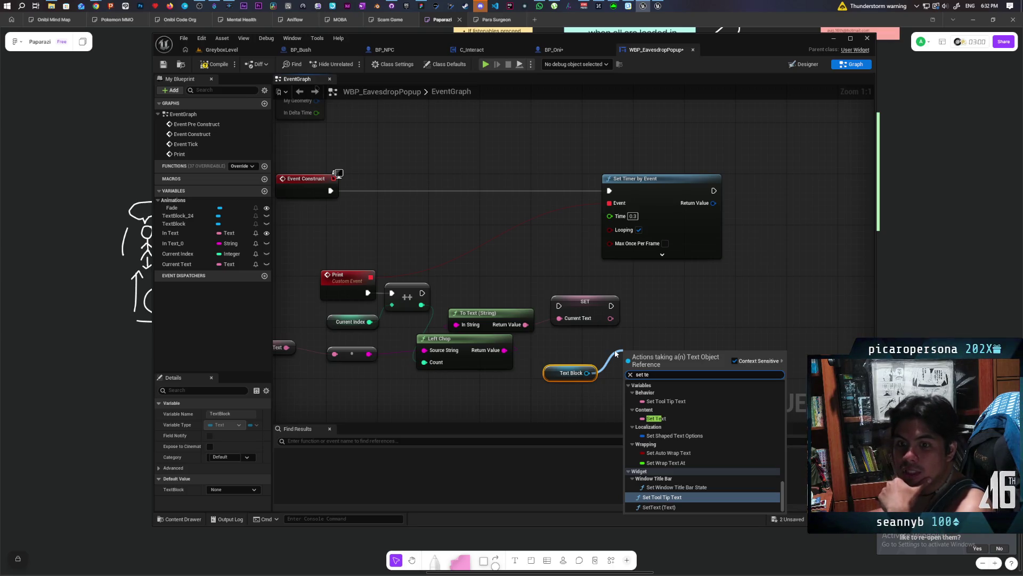
pyautogui.click(640, 285)
# - Add a SetText (Text) node on the TextBlock, fed by the chopped text and the ++ exec
pyautogui.moveTo(596, 351); pyautogui.dragTo(616, 337)
pyautogui.write('set tex')
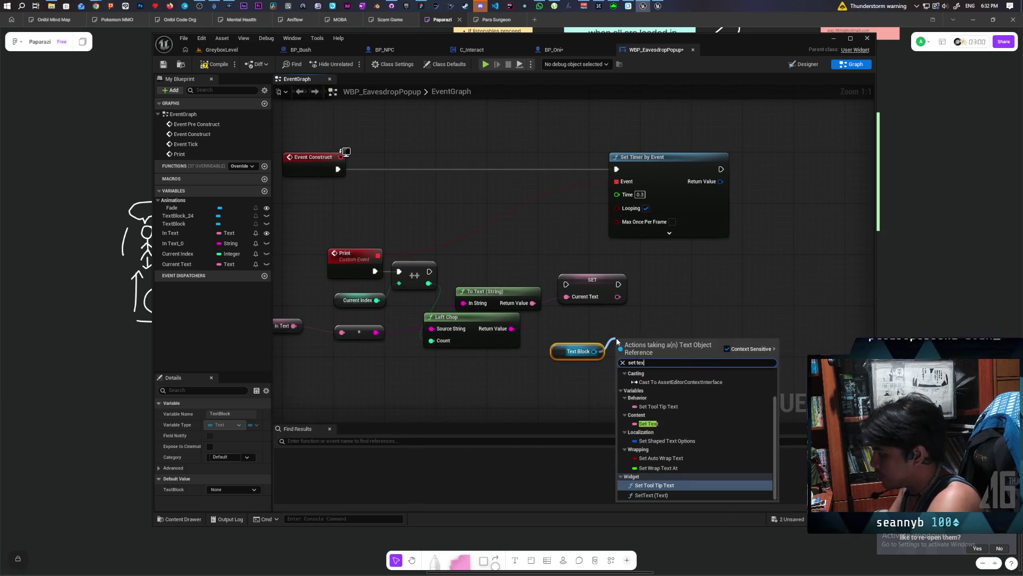
pyautogui.press('Down')
pyautogui.press('Return')
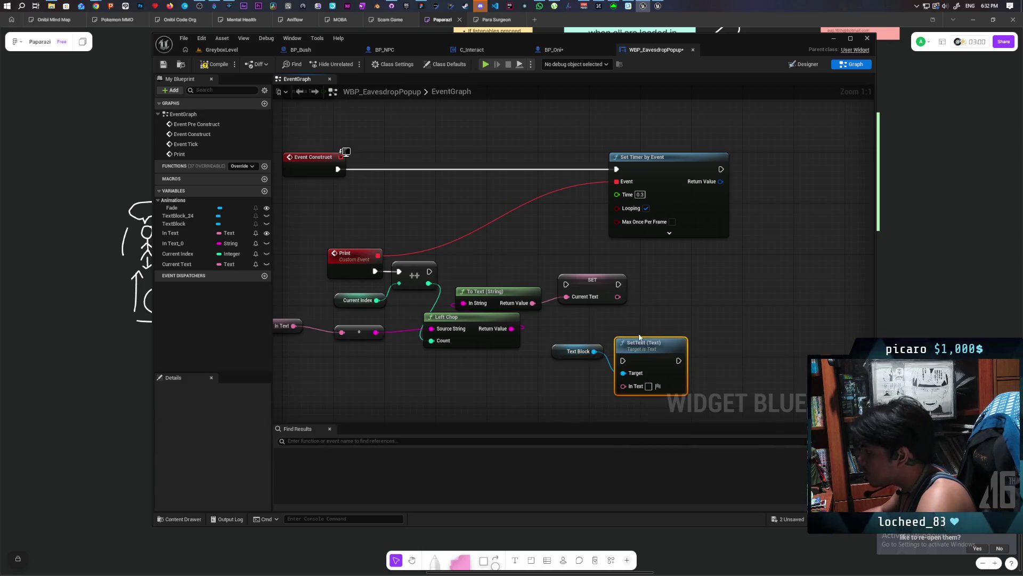
pyautogui.moveTo(638, 351); pyautogui.dragTo(677, 275)
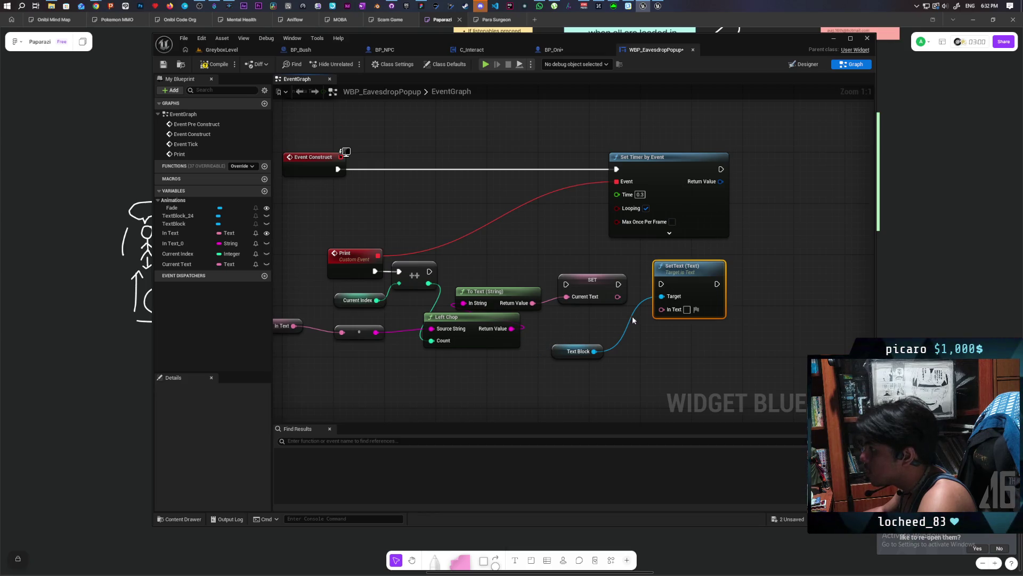
pyautogui.moveTo(532, 303); pyautogui.dragTo(665, 314)
pyautogui.moveTo(429, 272)
pyautogui.mouseDown()
pyautogui.moveTo(661, 284)
pyautogui.moveTo(675, 269)
pyautogui.moveTo(602, 264)
pyautogui.mouseUp()
# - Delete SET Current Text and add a >= comparison off the incremented index
pyautogui.click(599, 282)
pyautogui.press('Delete')
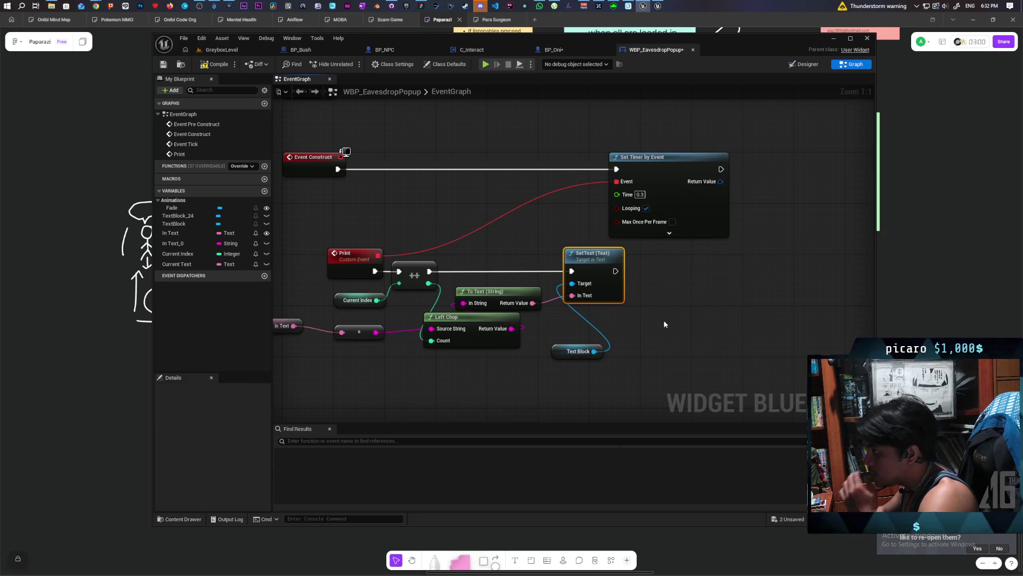
pyautogui.moveTo(271, 345)
pyautogui.mouseDown()
pyautogui.moveTo(365, 329)
pyautogui.moveTo(291, 328)
pyautogui.mouseUp()
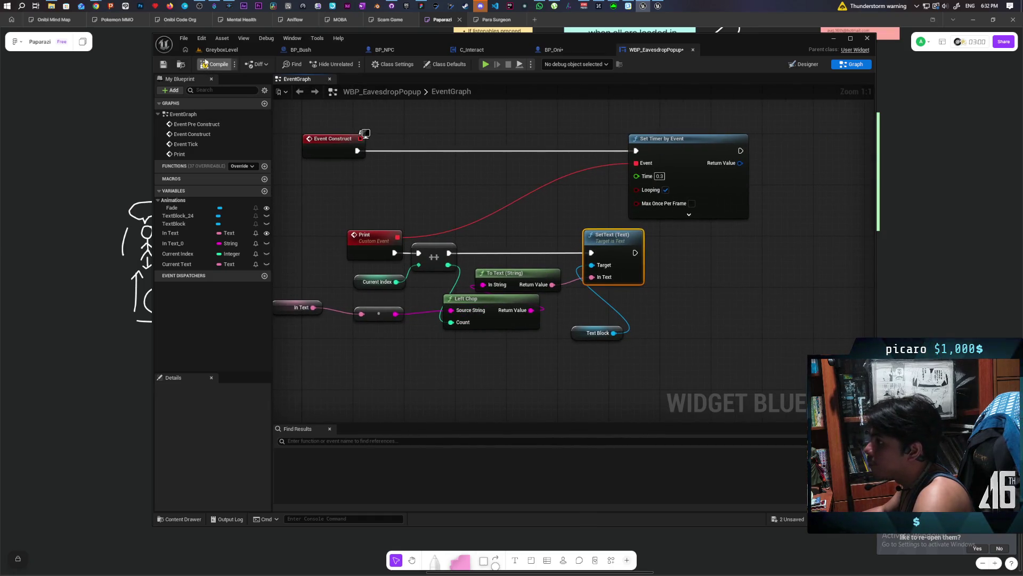
pyautogui.moveTo(519, 225); pyautogui.dragTo(497, 222)
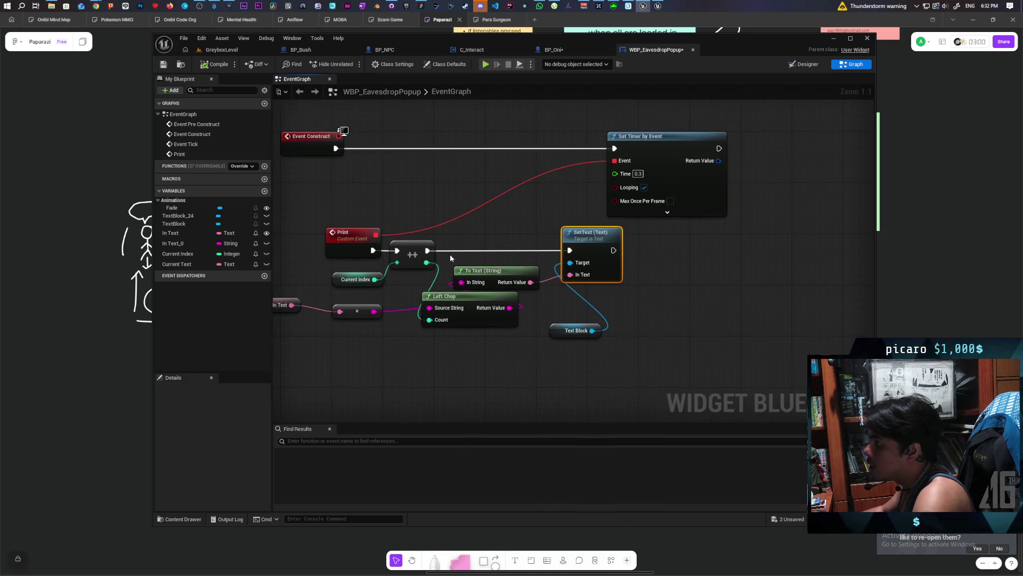
pyautogui.moveTo(426, 261)
pyautogui.mouseDown()
pyautogui.moveTo(673, 269)
pyautogui.moveTo(658, 288)
pyautogui.moveTo(642, 264)
pyautogui.mouseUp()
pyautogui.write('>=')
pyautogui.press('Return')
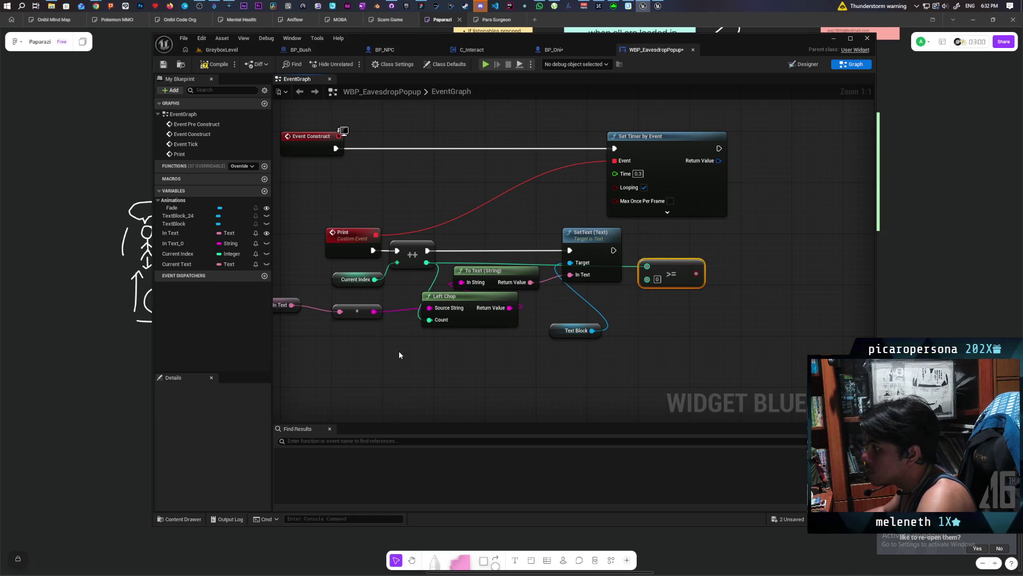
pyautogui.moveTo(399, 348)
pyautogui.mouseDown()
pyautogui.moveTo(355, 335)
pyautogui.moveTo(365, 331)
pyautogui.moveTo(392, 383)
pyautogui.mouseUp()
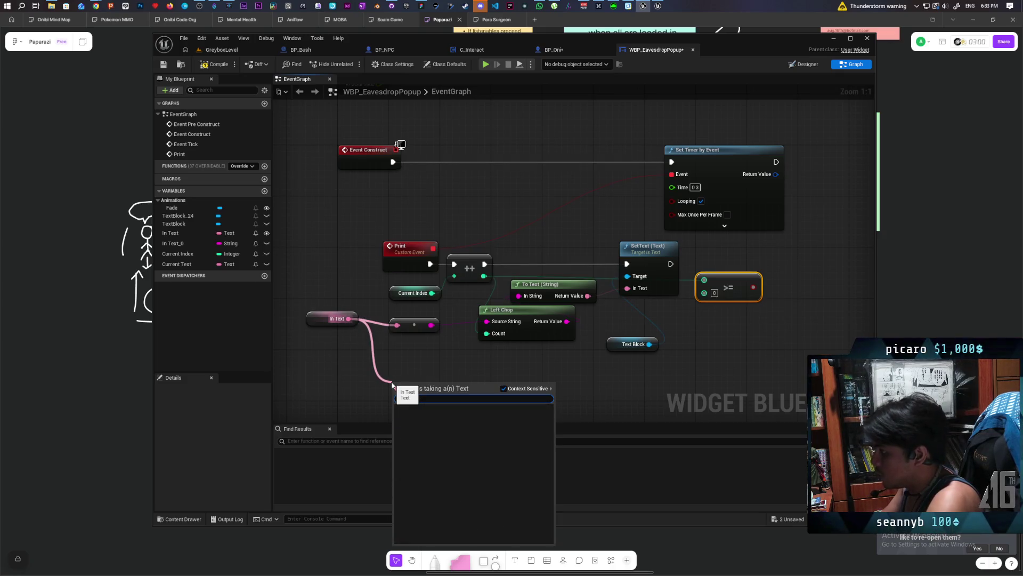
# - Add a LEN node on In Text's string, wire it into the >= check, and place a Branch
pyautogui.write('len')
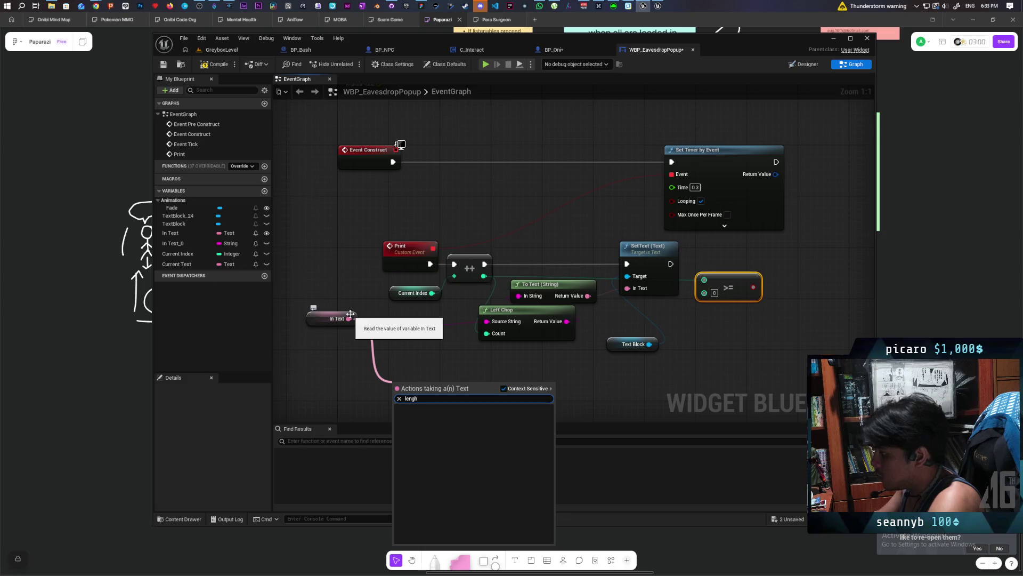
pyautogui.click(479, 364)
pyautogui.moveTo(348, 318); pyautogui.dragTo(349, 368)
pyautogui.write('len')
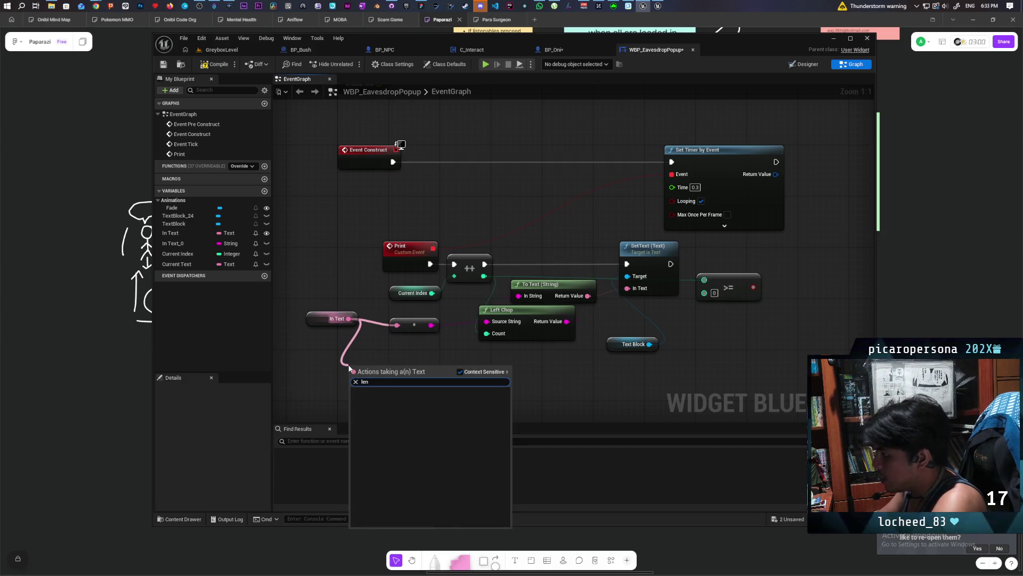
pyautogui.press('Escape')
pyautogui.moveTo(432, 325); pyautogui.dragTo(449, 368)
pyautogui.write('len')
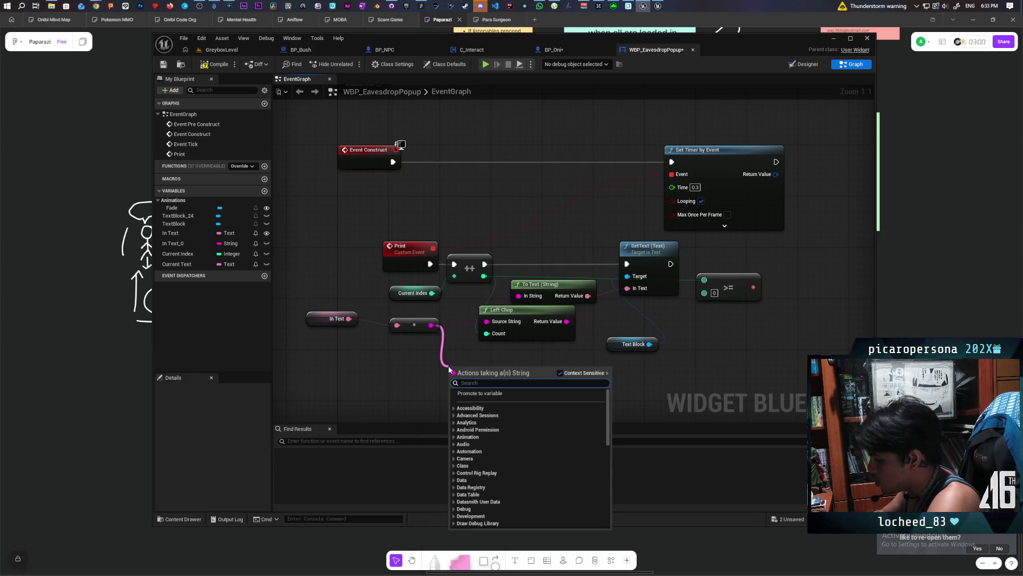
pyautogui.press('Return')
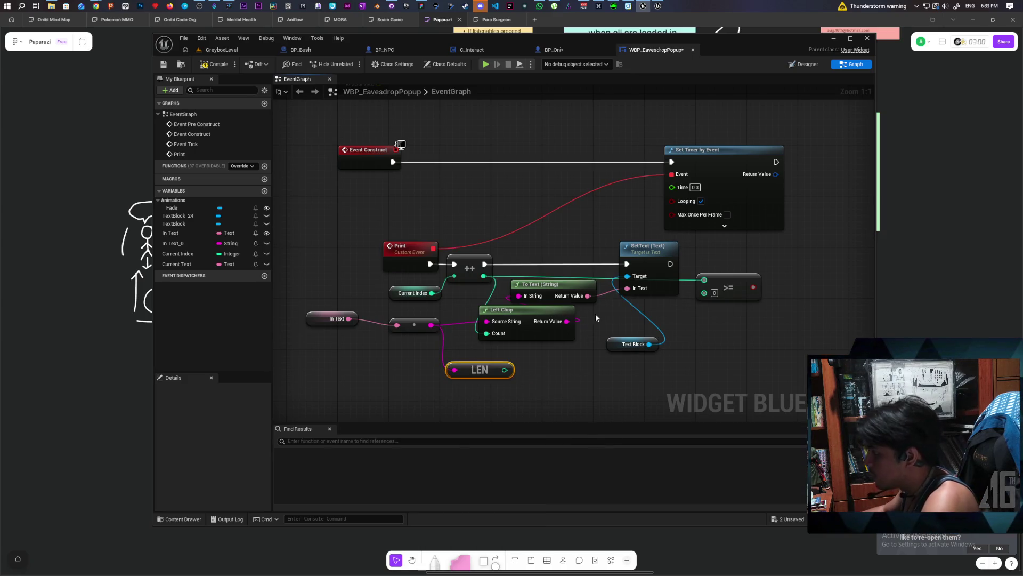
pyautogui.moveTo(506, 374); pyautogui.dragTo(704, 292)
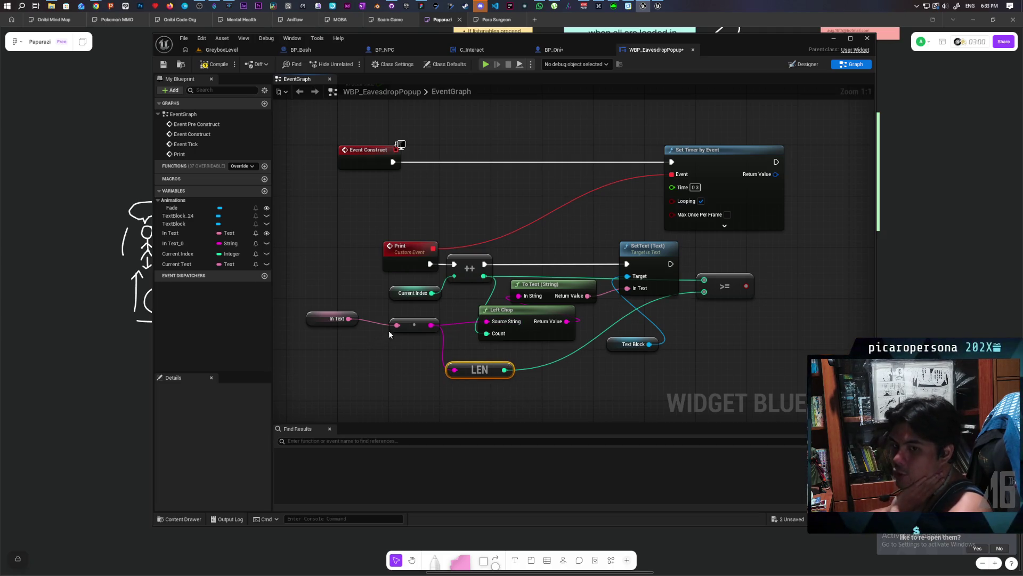
pyautogui.moveTo(348, 319)
pyautogui.mouseDown()
pyautogui.moveTo(404, 372)
pyautogui.moveTo(353, 363)
pyautogui.moveTo(376, 378)
pyautogui.moveTo(454, 370)
pyautogui.mouseUp()
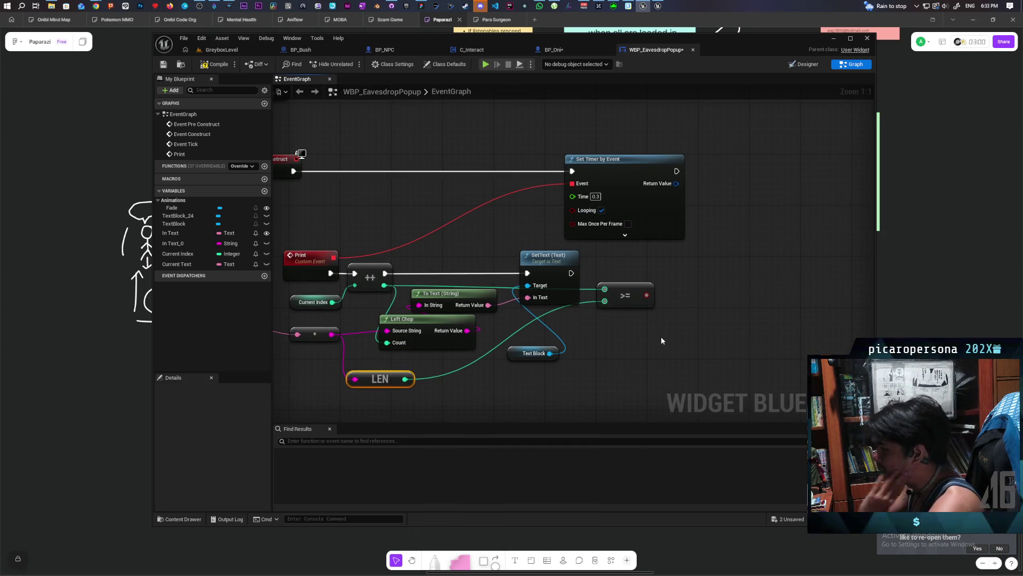
pyautogui.click(685, 264)
# - Drive the Branch with >=, and on True run Clear and Invalidate Timer by Handle on the timer's handle
pyautogui.moveTo(571, 272)
pyautogui.mouseDown()
pyautogui.moveTo(688, 277)
pyautogui.moveTo(685, 292)
pyautogui.moveTo(705, 267)
pyautogui.mouseUp()
pyautogui.moveTo(676, 183); pyautogui.dragTo(777, 232)
pyautogui.write('clear')
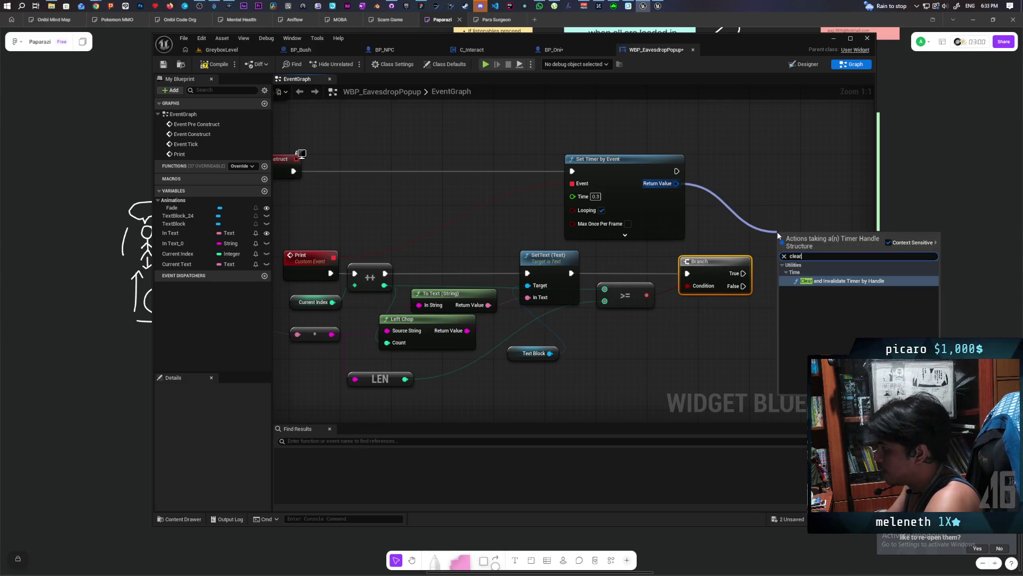
pyautogui.press('Return')
pyautogui.moveTo(777, 231); pyautogui.dragTo(612, 221)
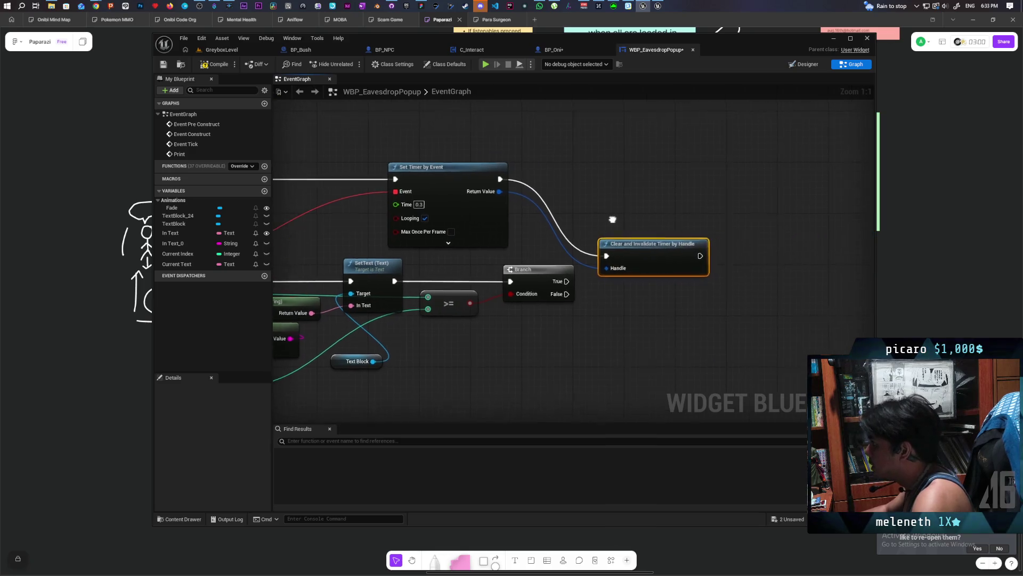
pyautogui.keyDown('alt'); pyautogui.click(581, 243); pyautogui.keyUp('alt')
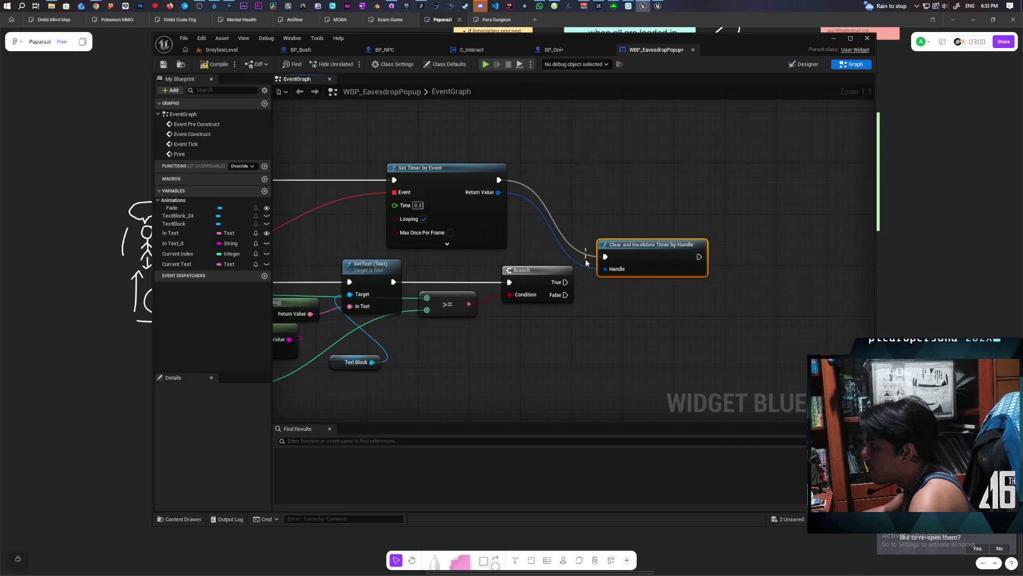
pyautogui.moveTo(563, 284); pyautogui.dragTo(605, 257)
pyautogui.moveTo(668, 257); pyautogui.dragTo(661, 283)
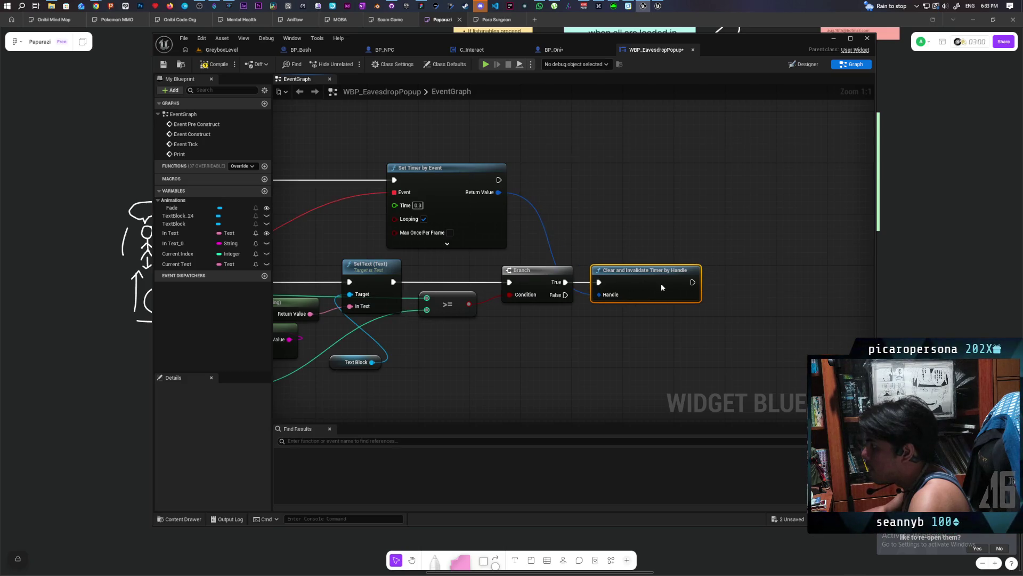
# - Continue from the timer-clearing node into the first Delay and save the popup blueprint
pyautogui.scroll(-5, 671, 283)
pyautogui.scroll(2, 651, 288)
pyautogui.moveTo(673, 291); pyautogui.dragTo(600, 228)
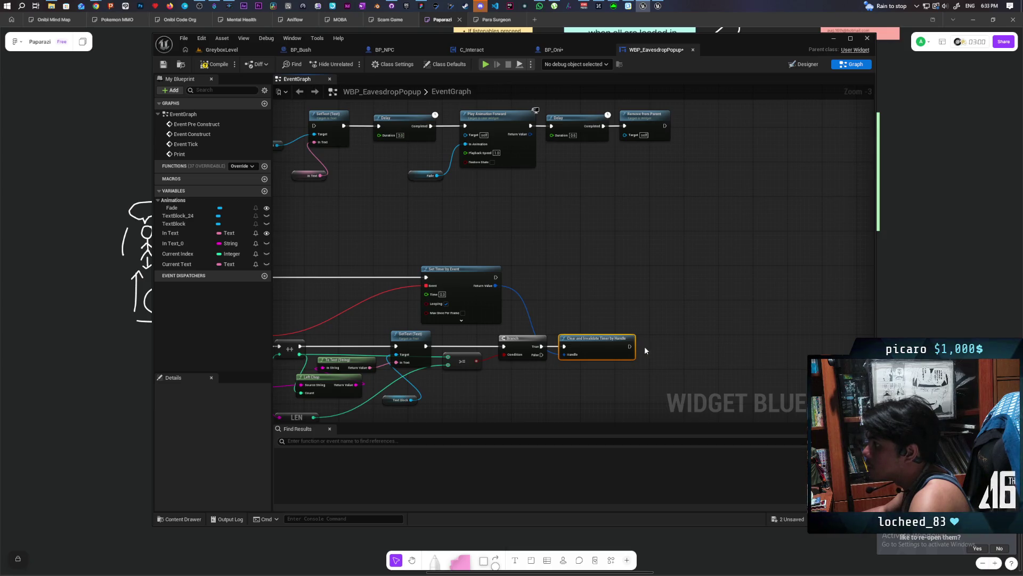
pyautogui.moveTo(629, 346)
pyautogui.mouseDown()
pyautogui.moveTo(347, 180)
pyautogui.moveTo(379, 126)
pyautogui.mouseUp()
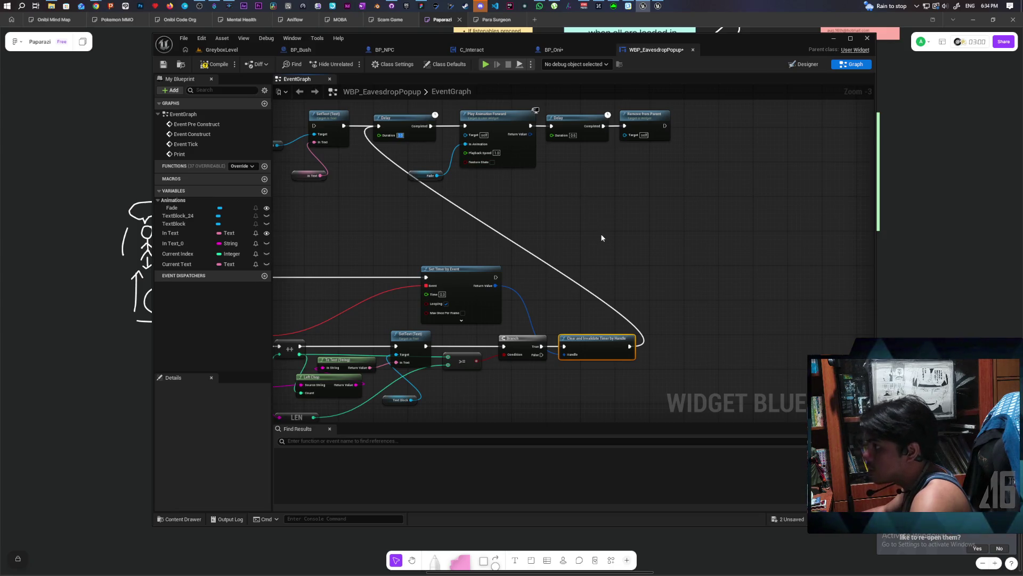
pyautogui.click(570, 228)
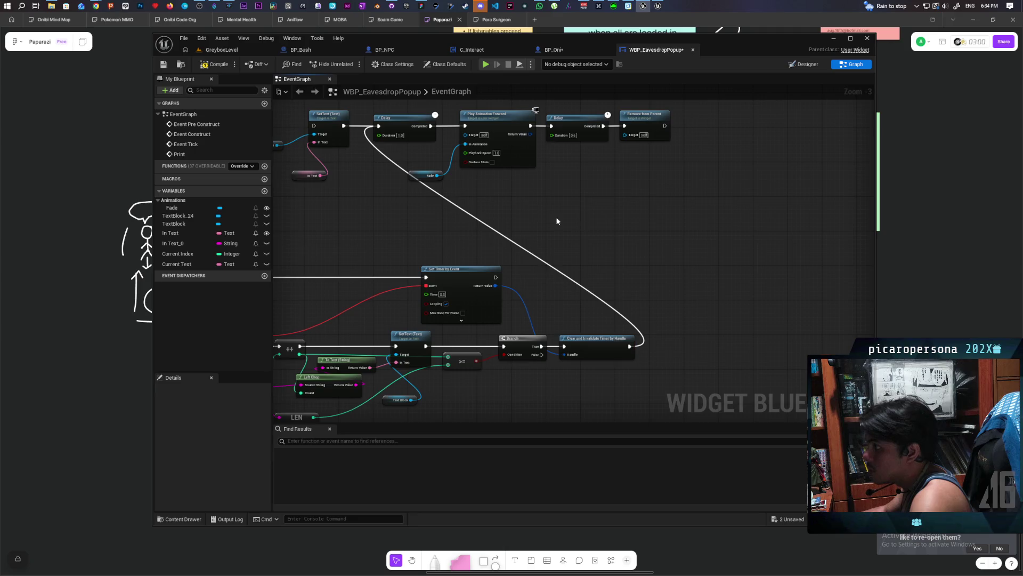
pyautogui.click(163, 65)
pyautogui.scroll(-3, 438, 238)
pyautogui.scroll(2, 482, 235)
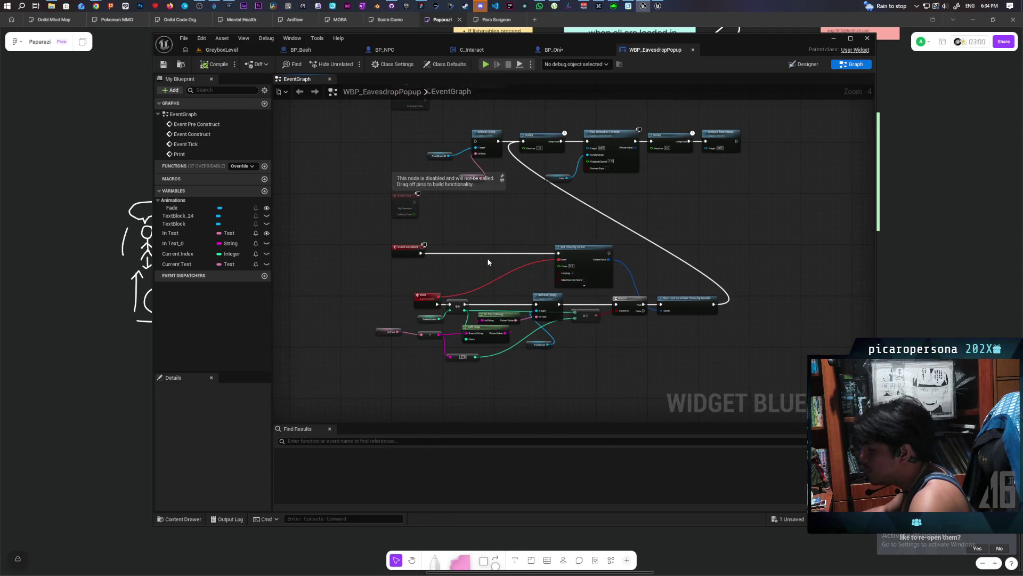
pyautogui.click(233, 48)
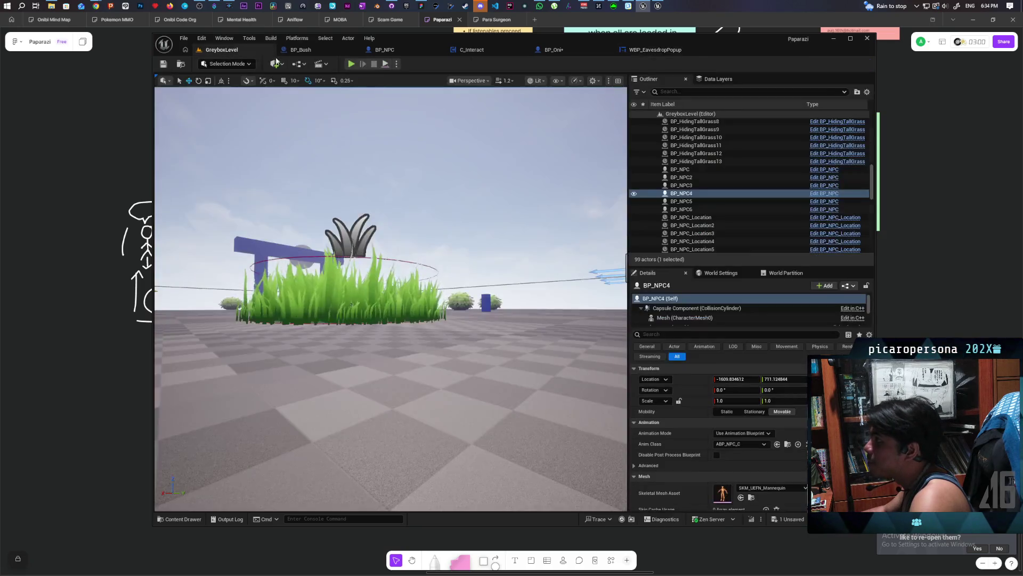
# - Play the level, walk into the tall grass to trigger the typing popup, then stop and reopen its graph
pyautogui.click(355, 62)
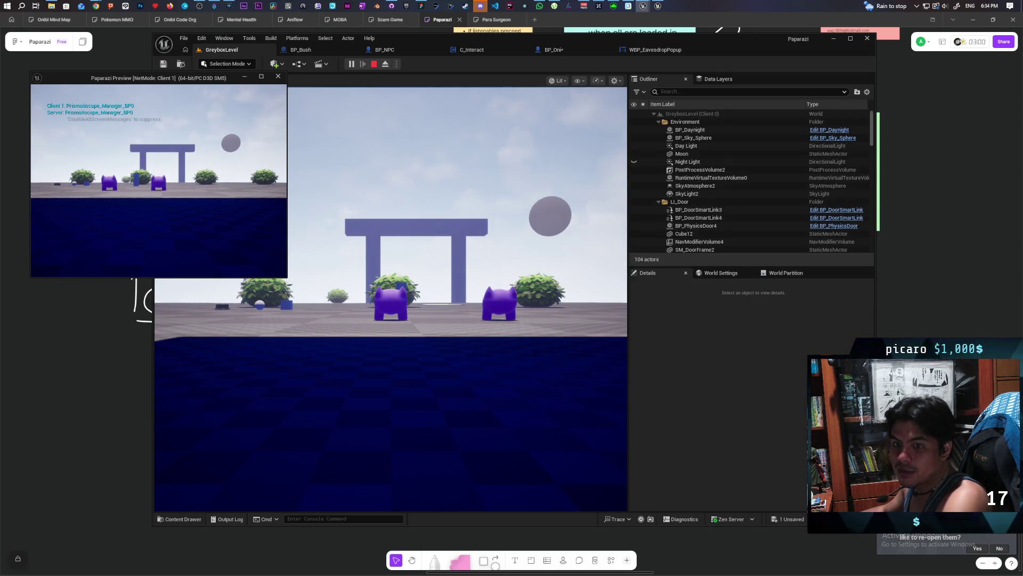
pyautogui.press('w')
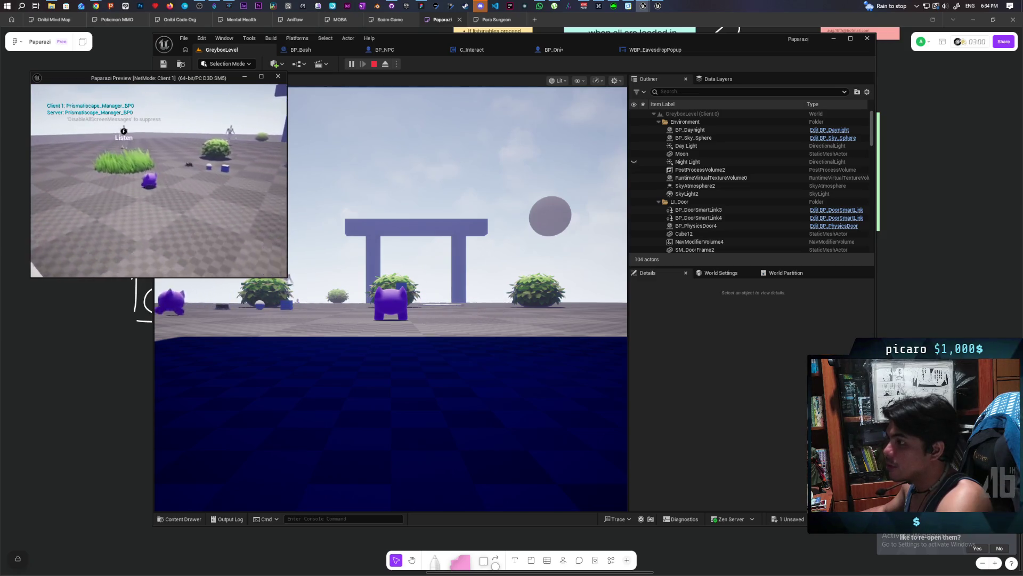
pyautogui.press('w')
pyautogui.press('w')
pyautogui.press('s')
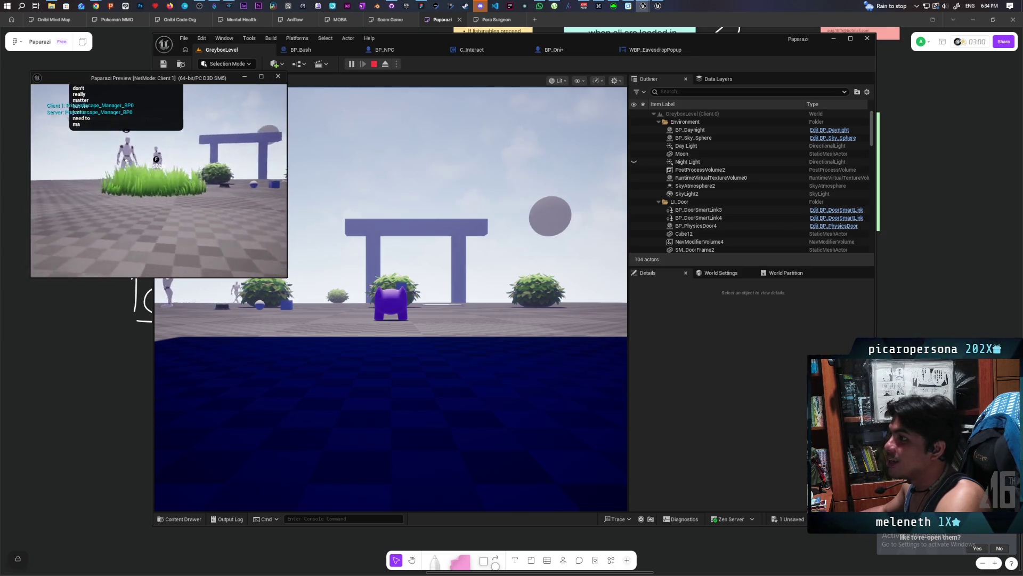
pyautogui.press('w')
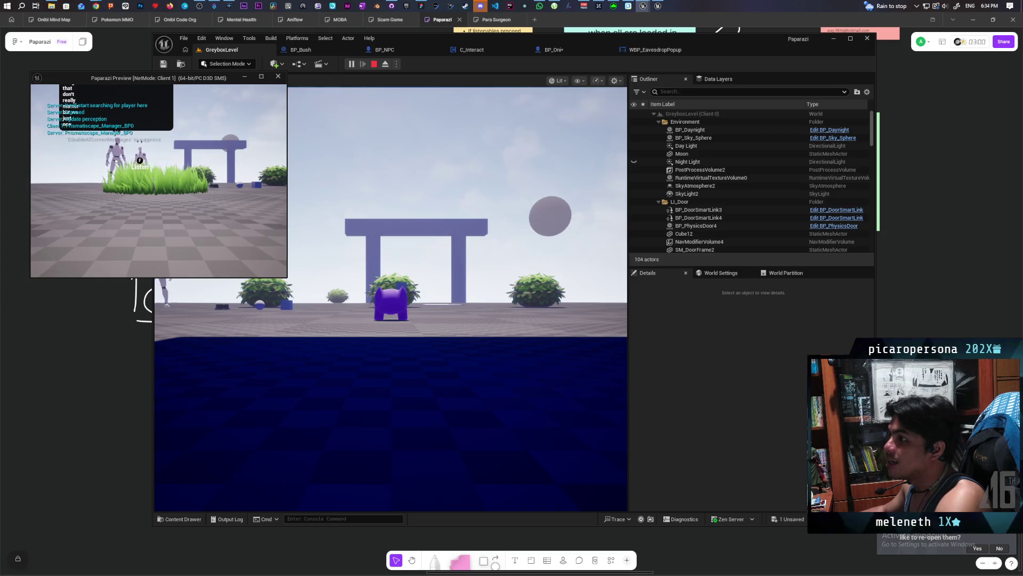
pyautogui.moveTo(159, 181)
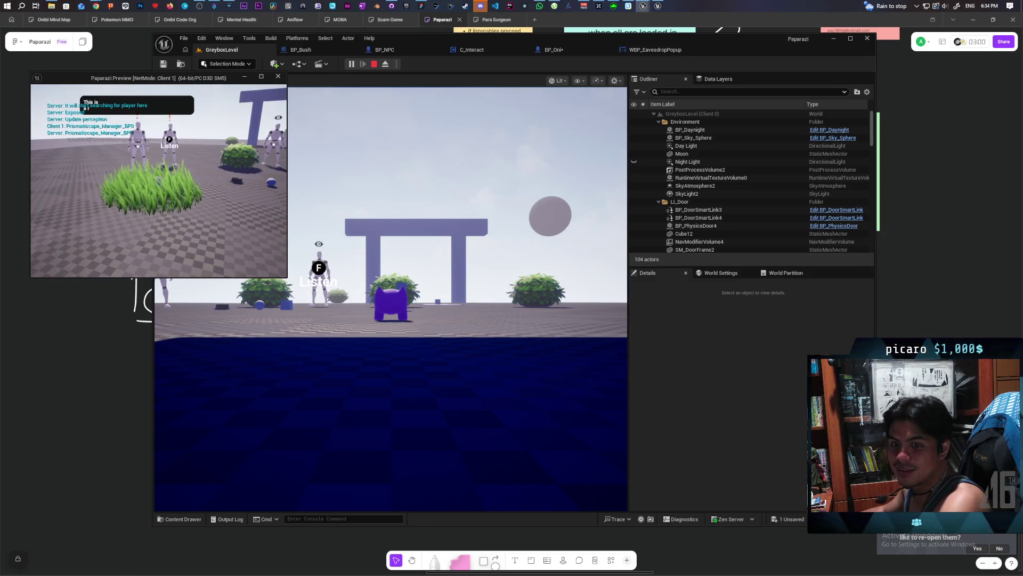
pyautogui.press('Escape')
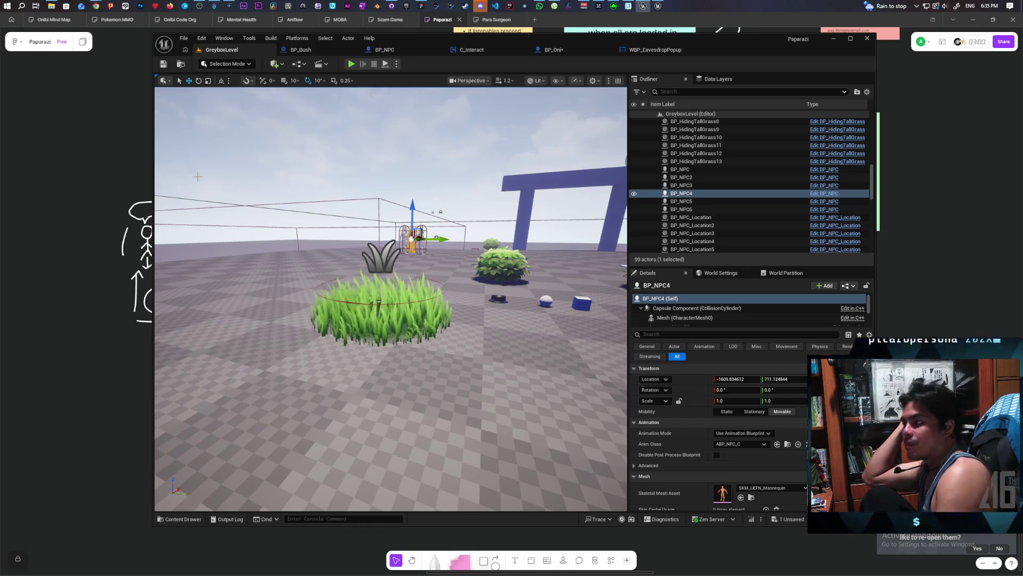
pyautogui.click(649, 51)
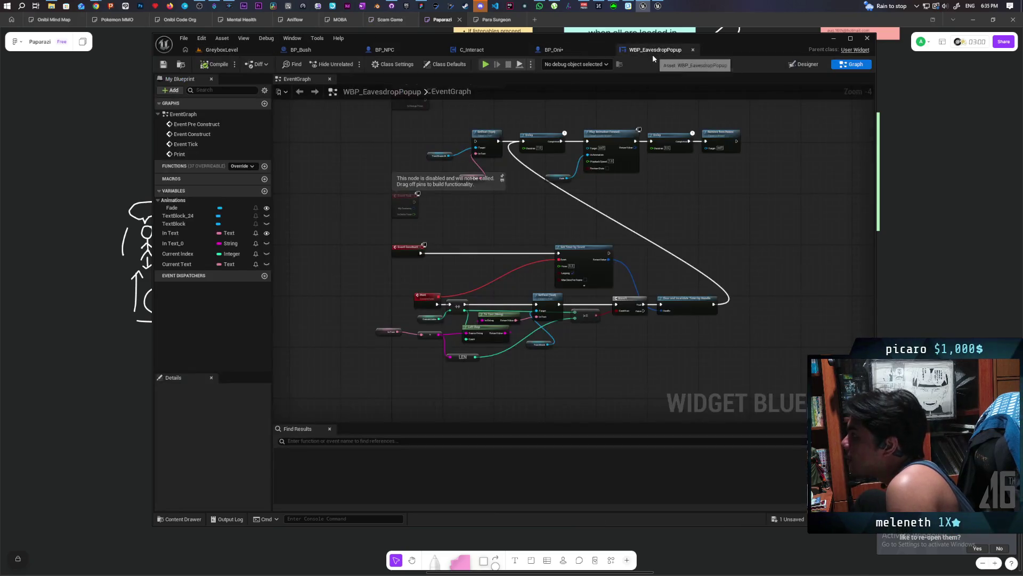
# - Add a Subtract node on LEN's output, feed the ++ result into it, and save all
pyautogui.scroll(4, 487, 203)
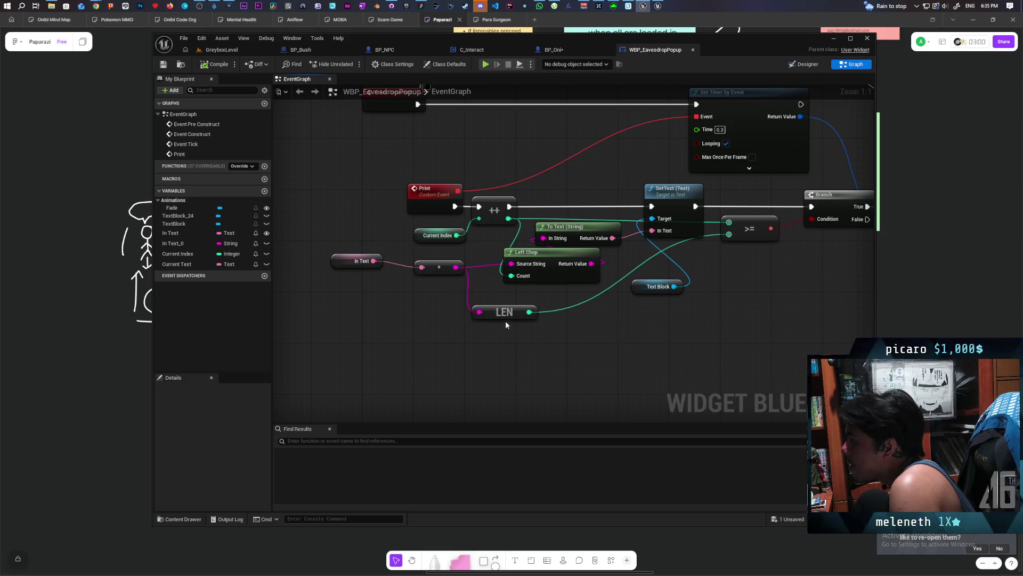
pyautogui.moveTo(507, 313)
pyautogui.mouseDown()
pyautogui.moveTo(469, 332)
pyautogui.moveTo(537, 312)
pyautogui.moveTo(530, 305)
pyautogui.mouseUp()
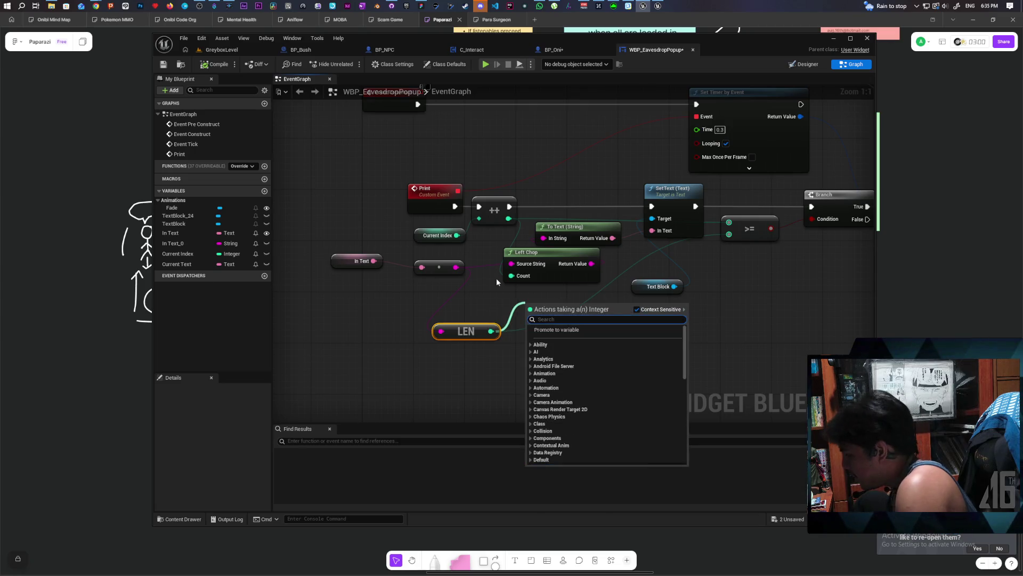
pyautogui.write('-')
pyautogui.press('Return')
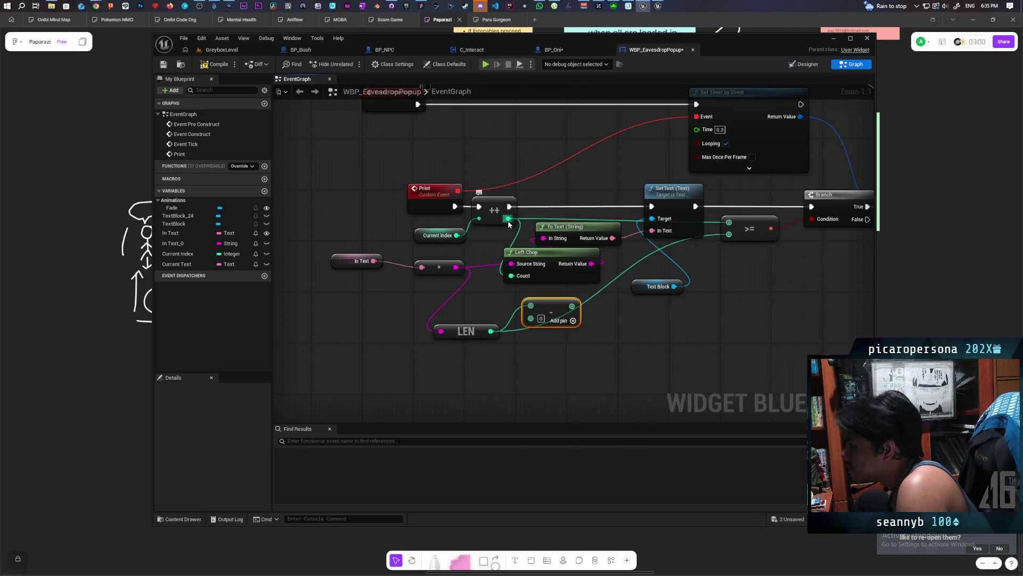
pyautogui.moveTo(509, 218)
pyautogui.mouseDown()
pyautogui.moveTo(513, 318)
pyautogui.moveTo(530, 318)
pyautogui.moveTo(541, 290)
pyautogui.moveTo(512, 276)
pyautogui.mouseUp()
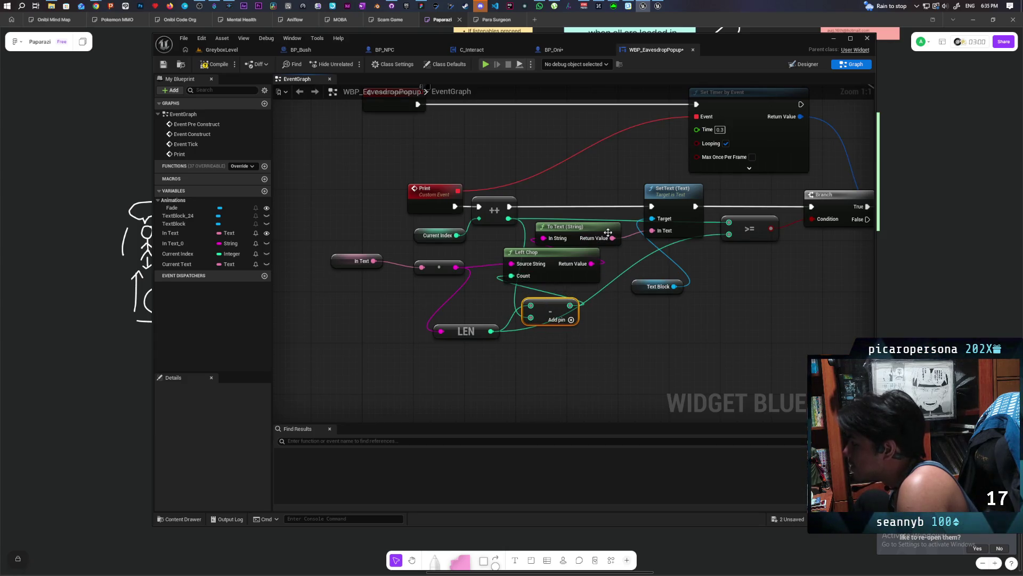
pyautogui.hotkey('ctrl', 'shift', 's')
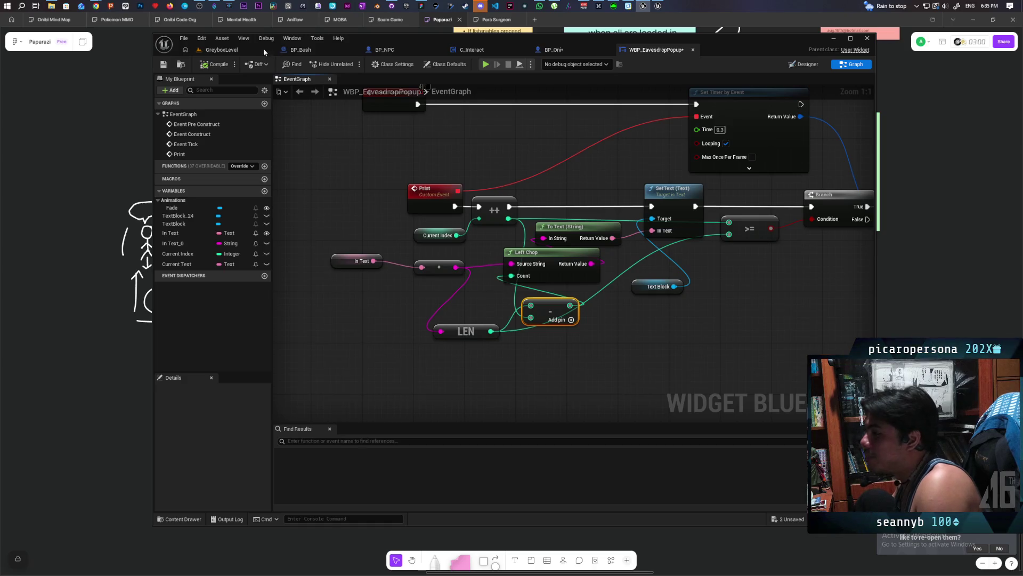
pyautogui.click(235, 50)
# - Play the level, walk into the grass to watch the popup type its text, then stop
pyautogui.click(348, 66)
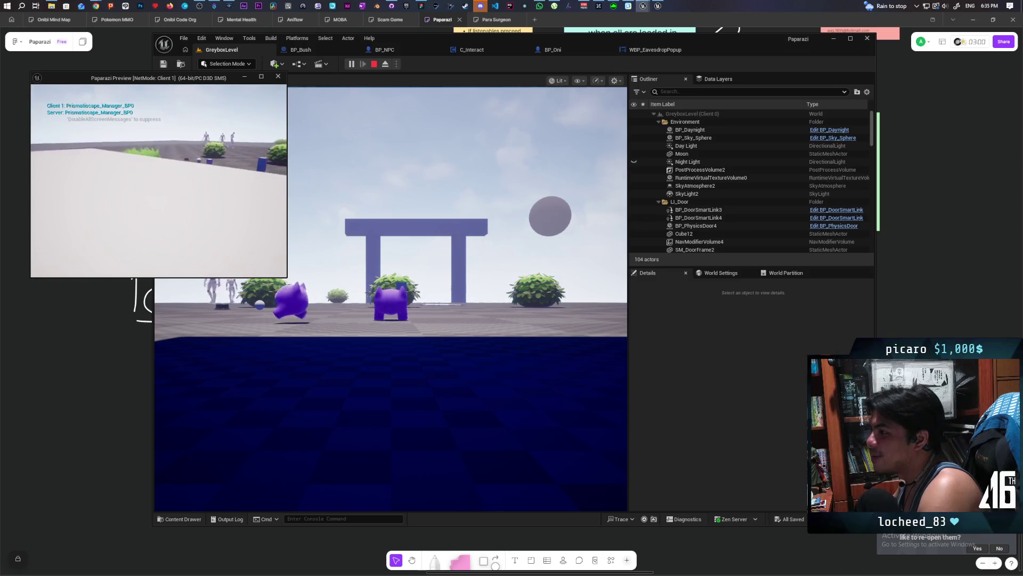
pyautogui.press('w')
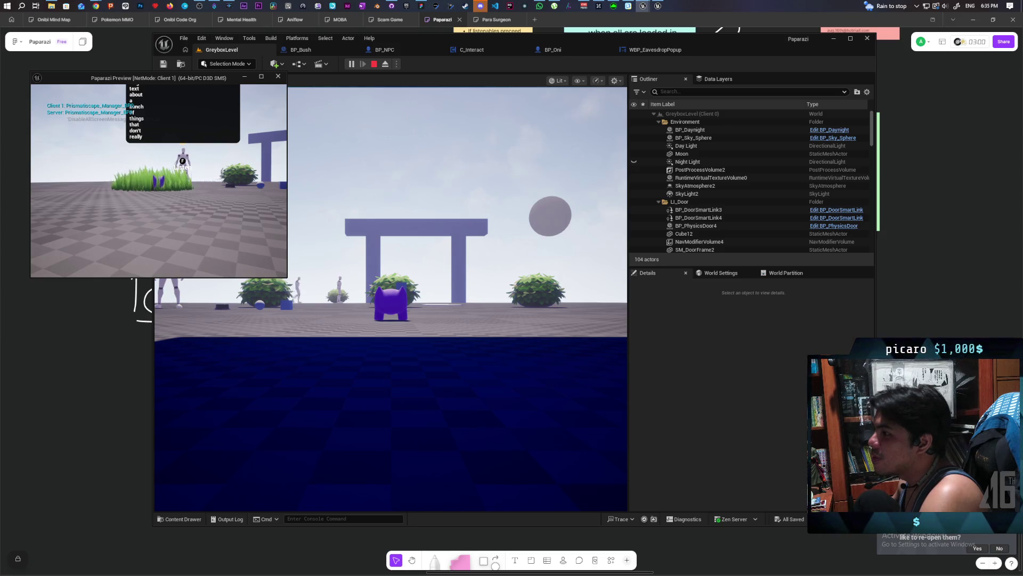
pyautogui.press('Escape')
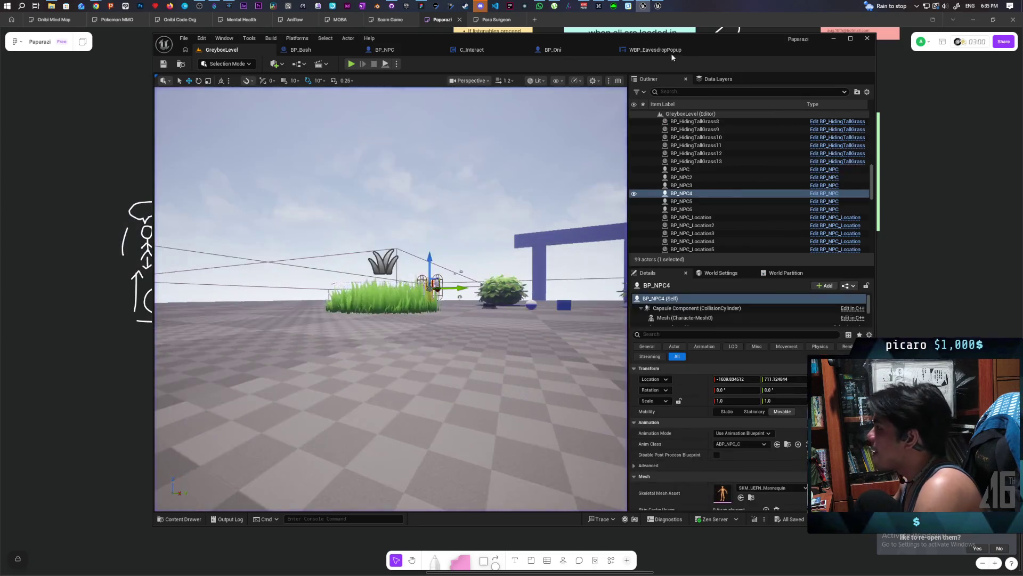
# - Set the Set Timer interval to 0.1 seconds and compile and save
pyautogui.click(655, 50)
pyautogui.moveTo(639, 154); pyautogui.dragTo(552, 244)
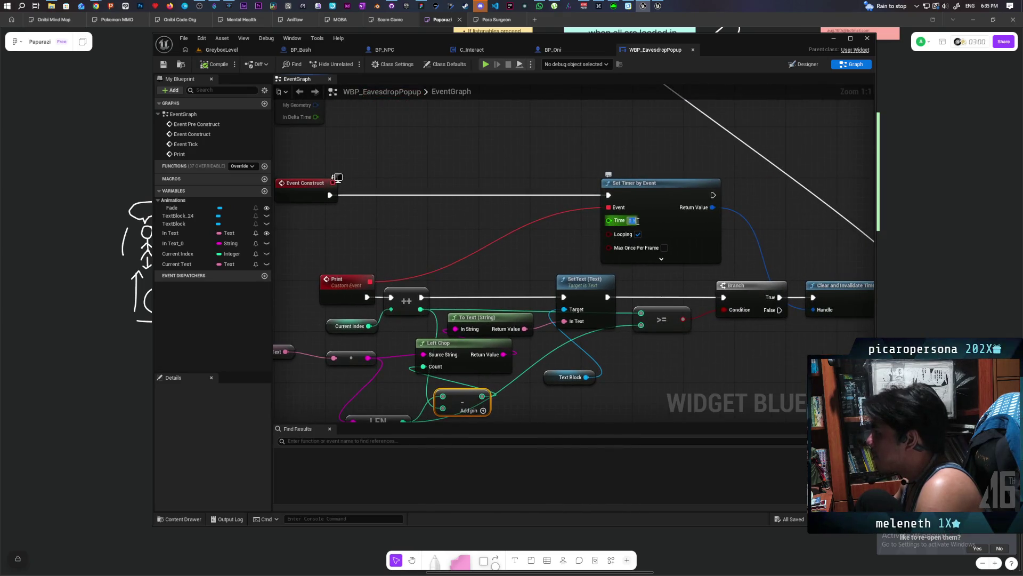
pyautogui.write('0.1')
pyautogui.press('Return')
pyautogui.click(207, 65)
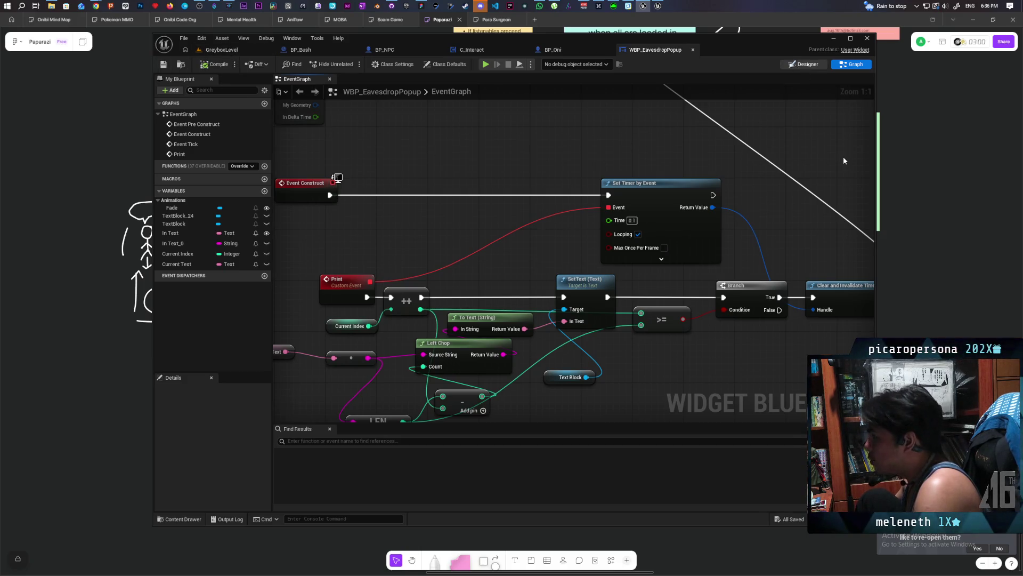
# - Enable auto-wrap in the layout, compile, and inspect TextBlock_24 and the second TextBlock
pyautogui.click(805, 64)
pyautogui.scroll(-6, 744, 271)
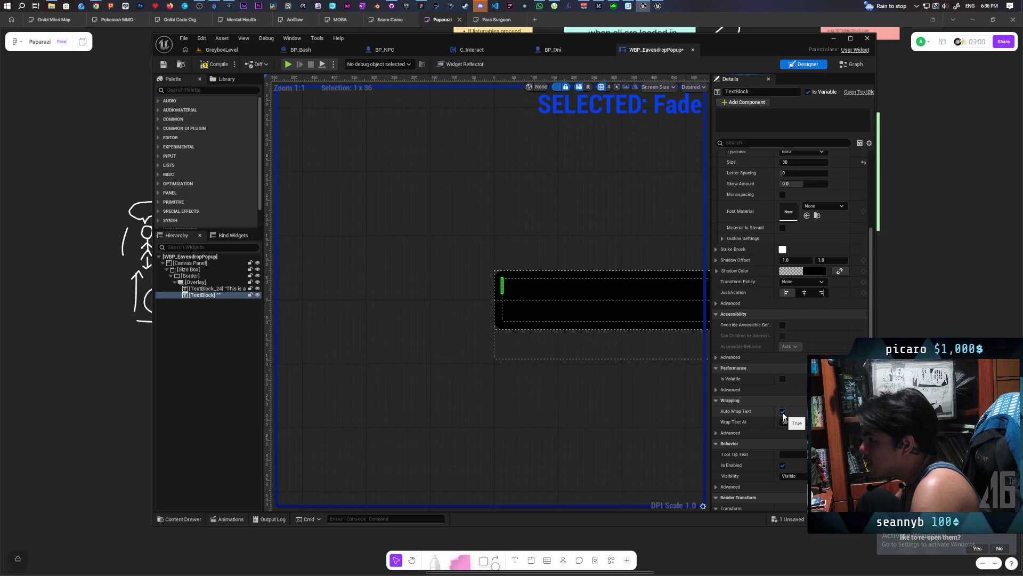
pyautogui.click(209, 65)
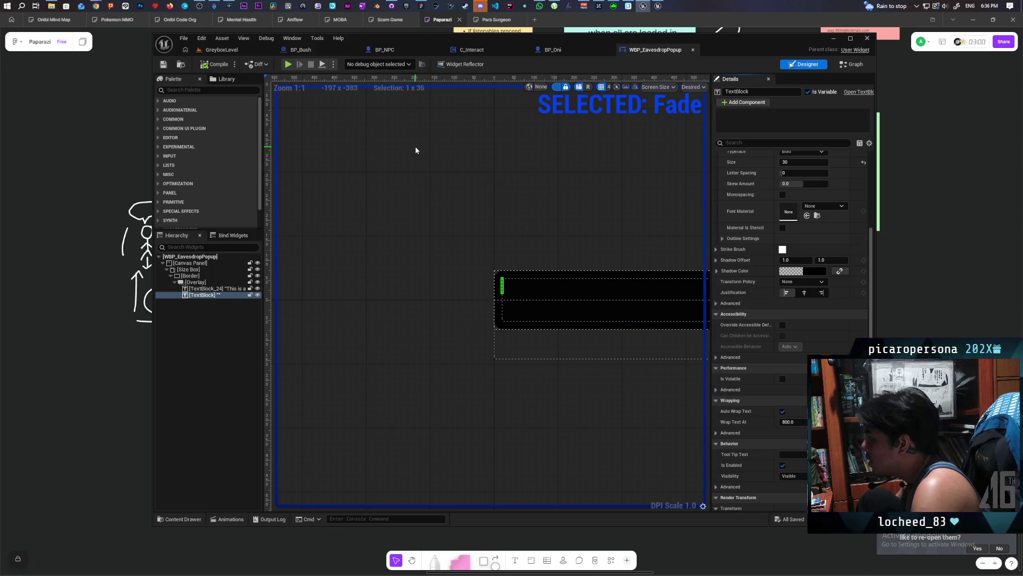
pyautogui.click(220, 289)
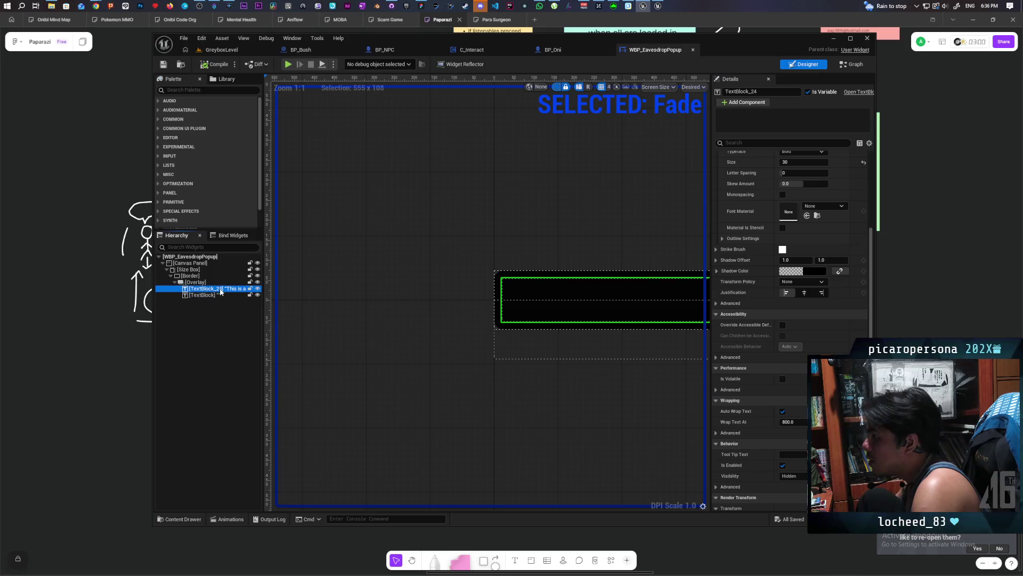
pyautogui.click(219, 296)
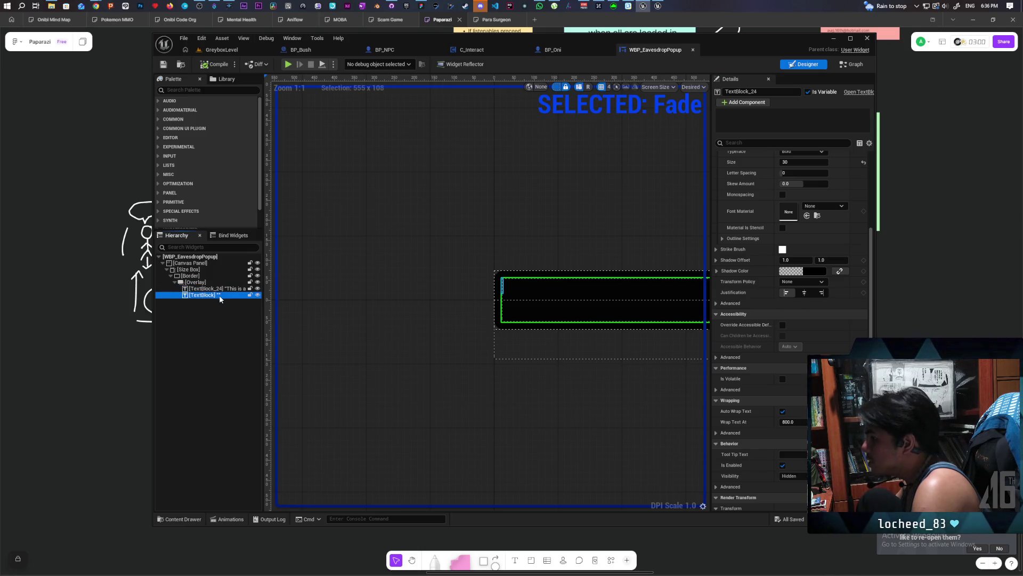
pyautogui.click(216, 290)
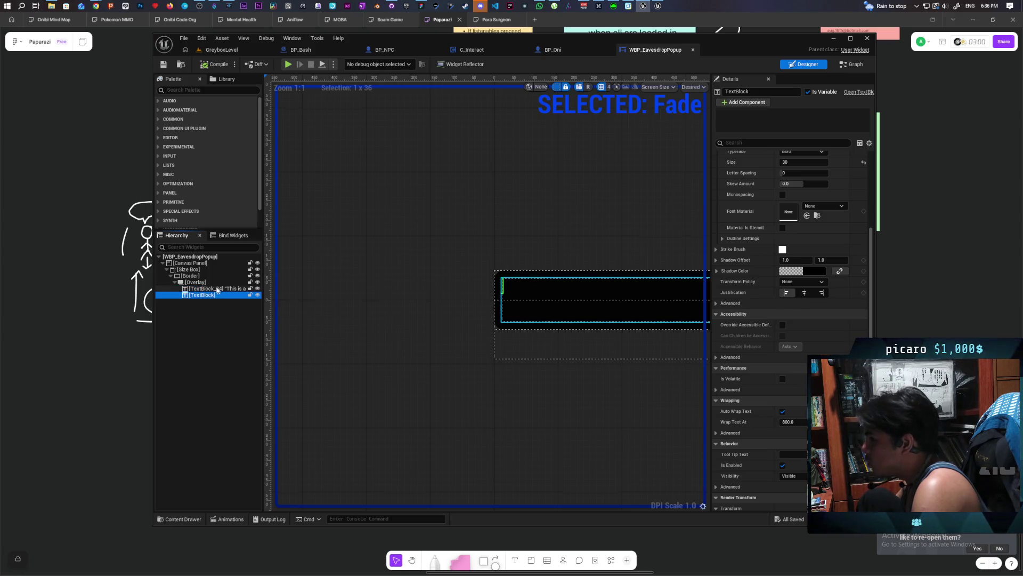
pyautogui.press('F2')
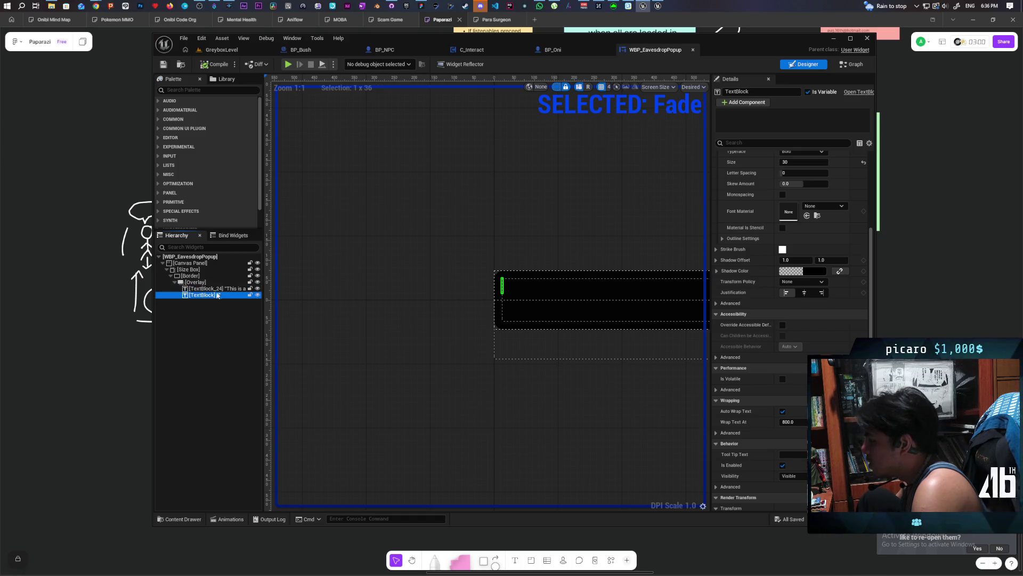
pyautogui.click(234, 55)
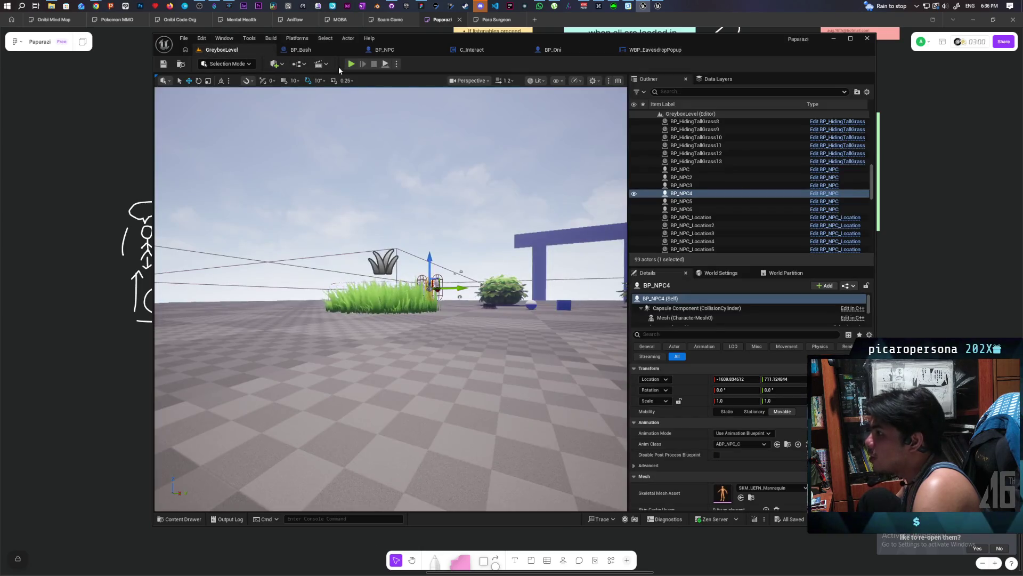
pyautogui.click(351, 63)
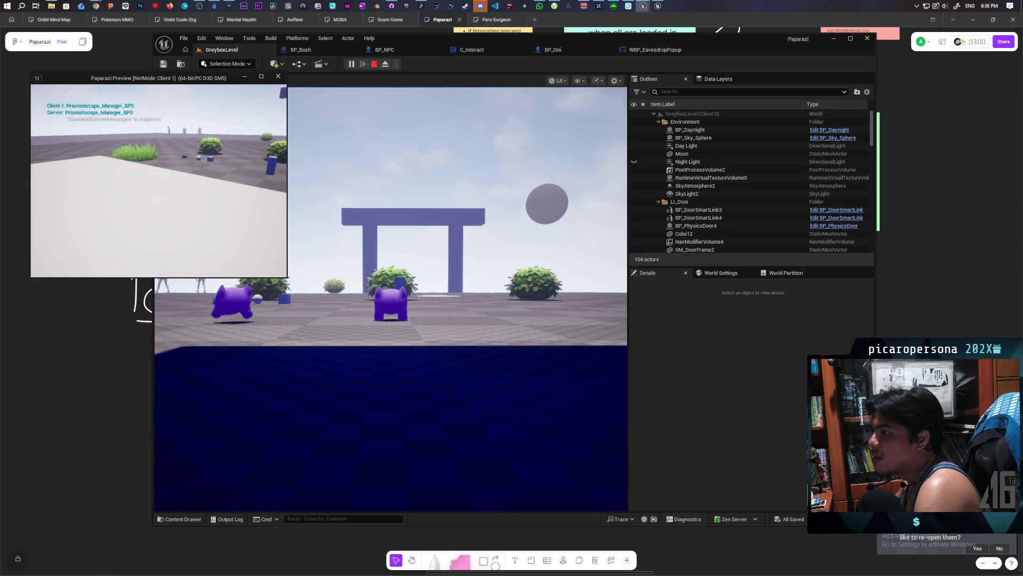
pyautogui.press('w')
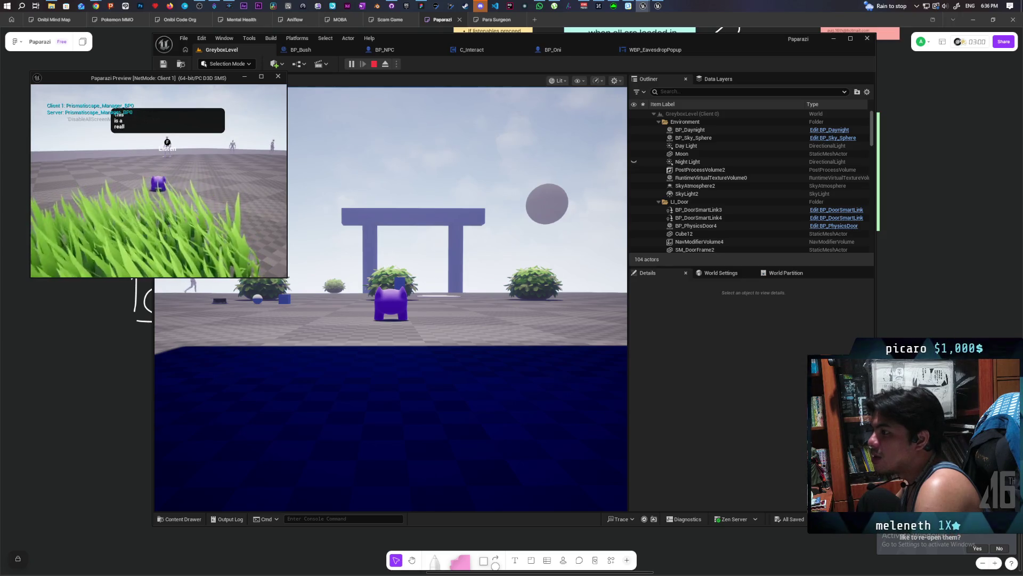
pyautogui.press('Escape')
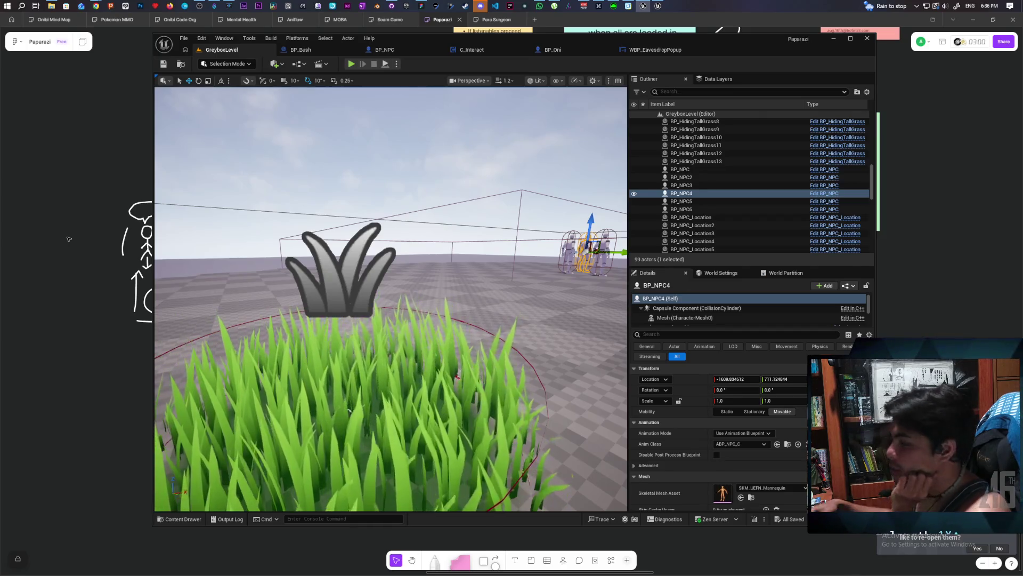
# - Open WBP_EavesdropPopup's event graph and pan across the LEN node and Set Timer by Event logic
pyautogui.click(650, 51)
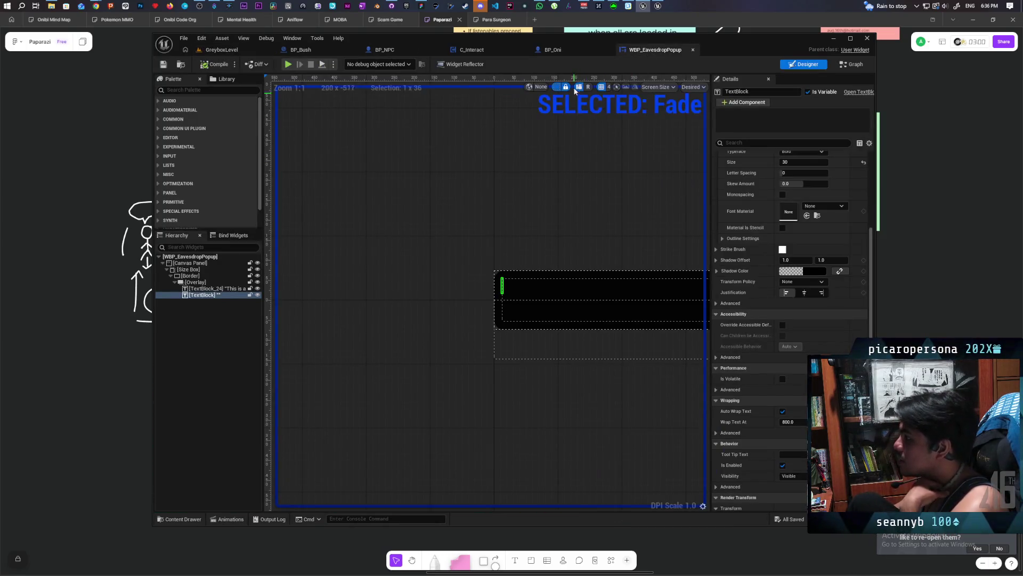
pyautogui.click(842, 67)
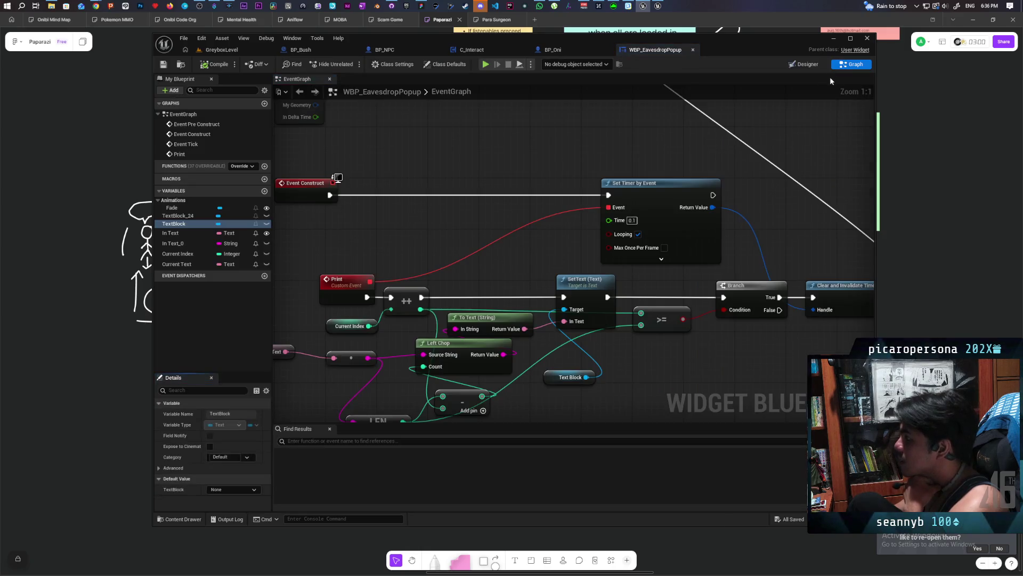
pyautogui.moveTo(532, 264); pyautogui.dragTo(500, 158)
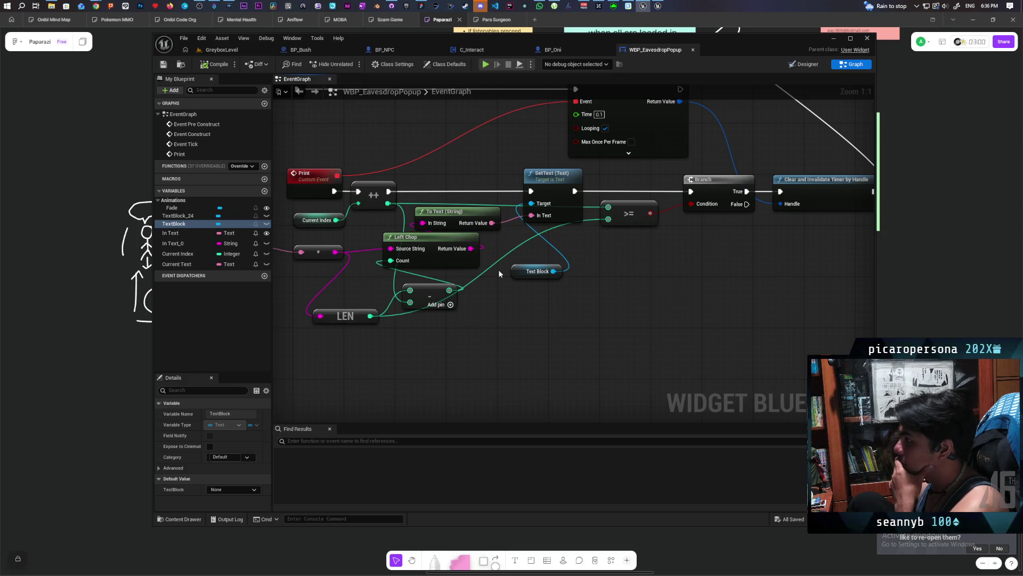
pyautogui.moveTo(619, 299); pyautogui.dragTo(645, 332)
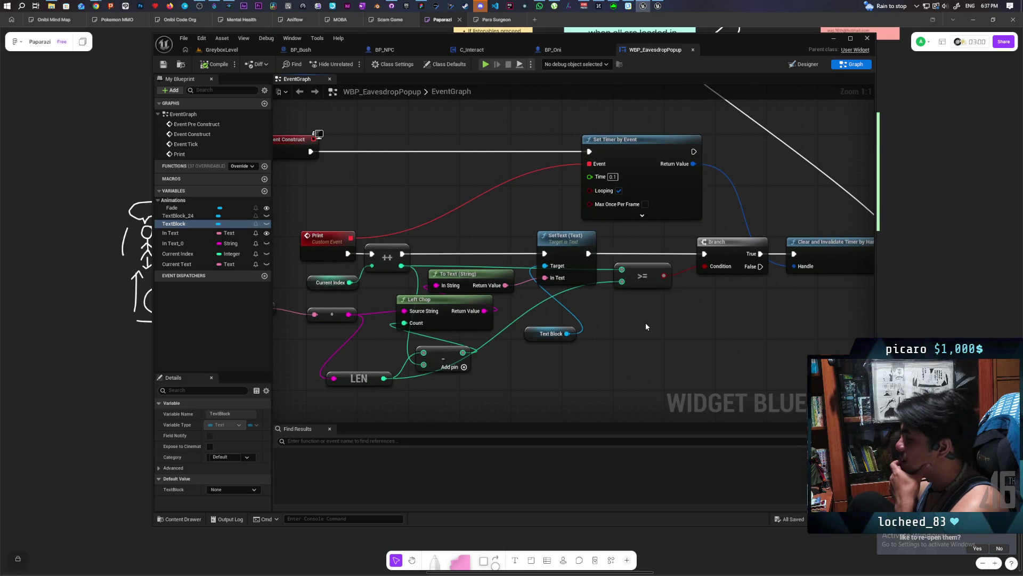
# - Compare the popup's Designer layout with its graph, briefly checking GreyboxLevel, and end on the graph
pyautogui.click(798, 65)
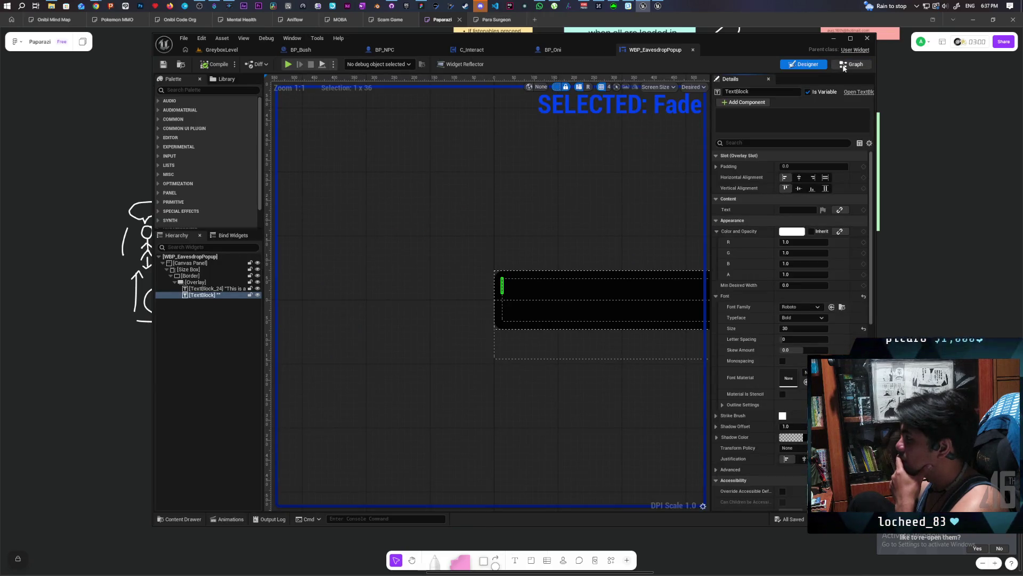
pyautogui.click(852, 64)
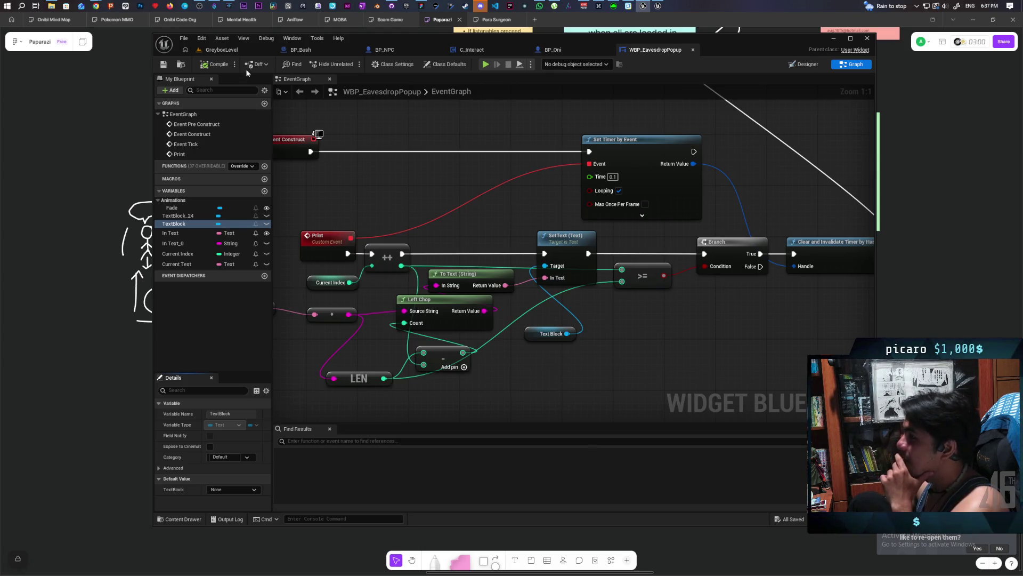
pyautogui.click(238, 49)
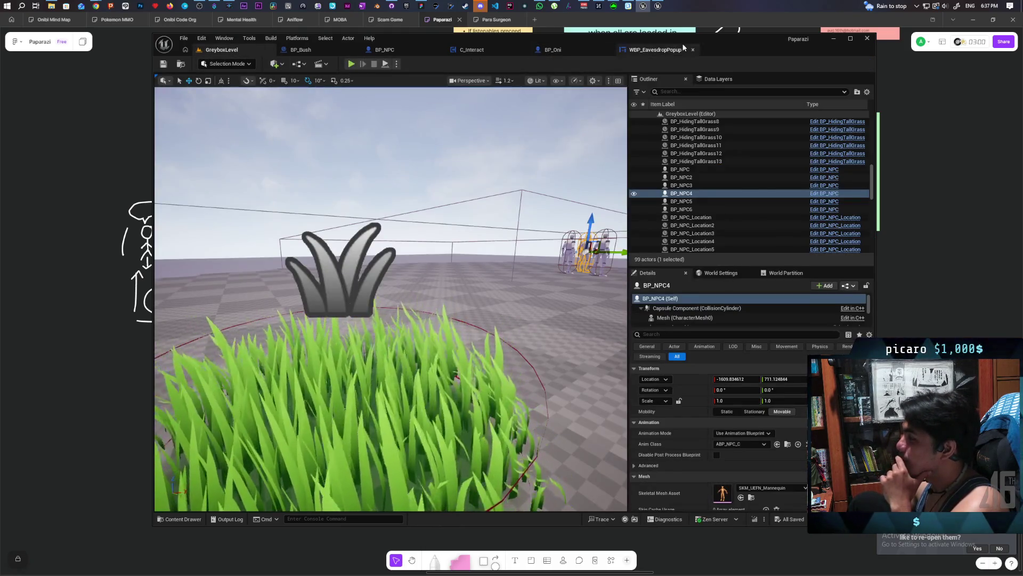
pyautogui.click(682, 49)
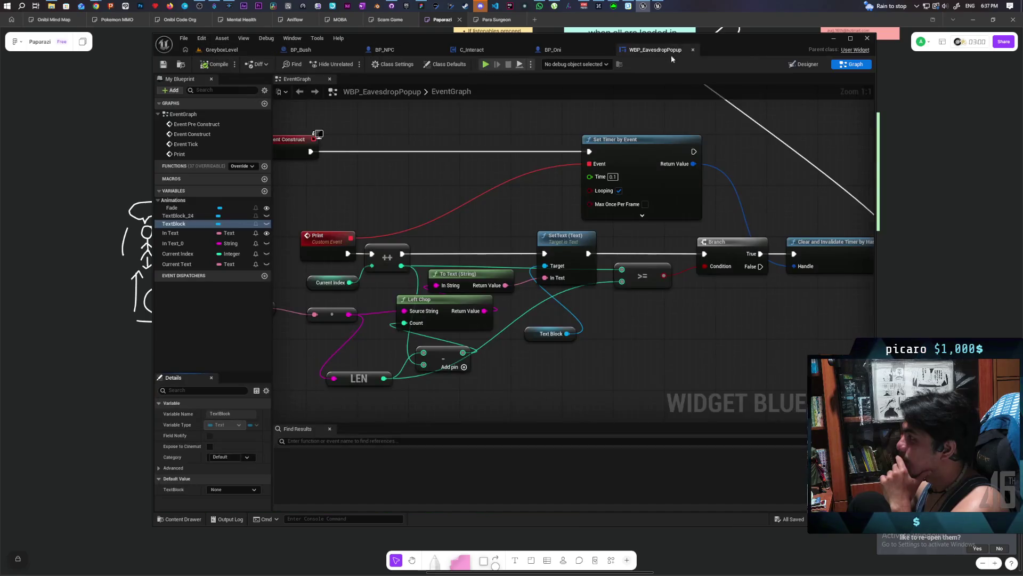
pyautogui.click(804, 64)
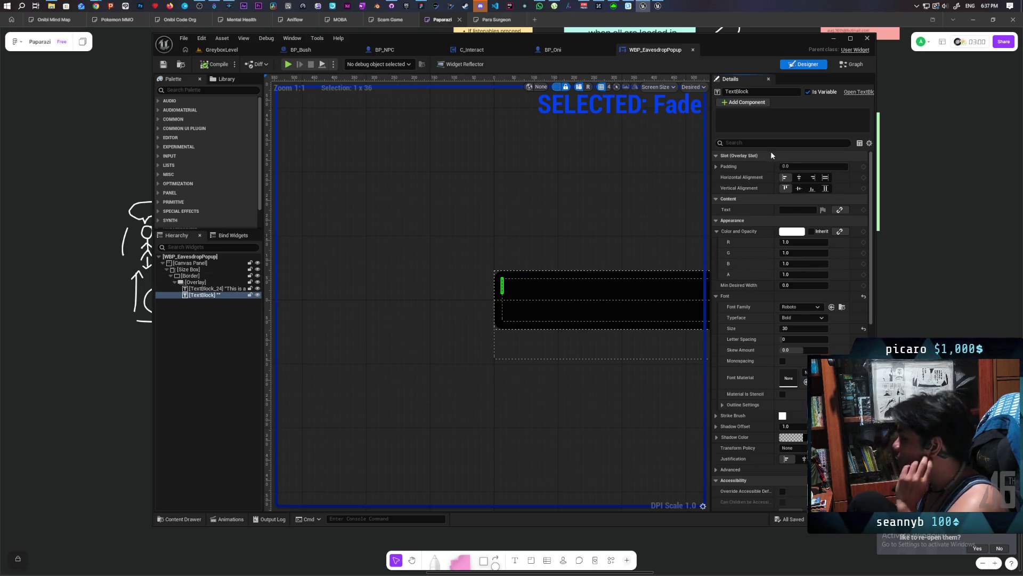
pyautogui.click(851, 64)
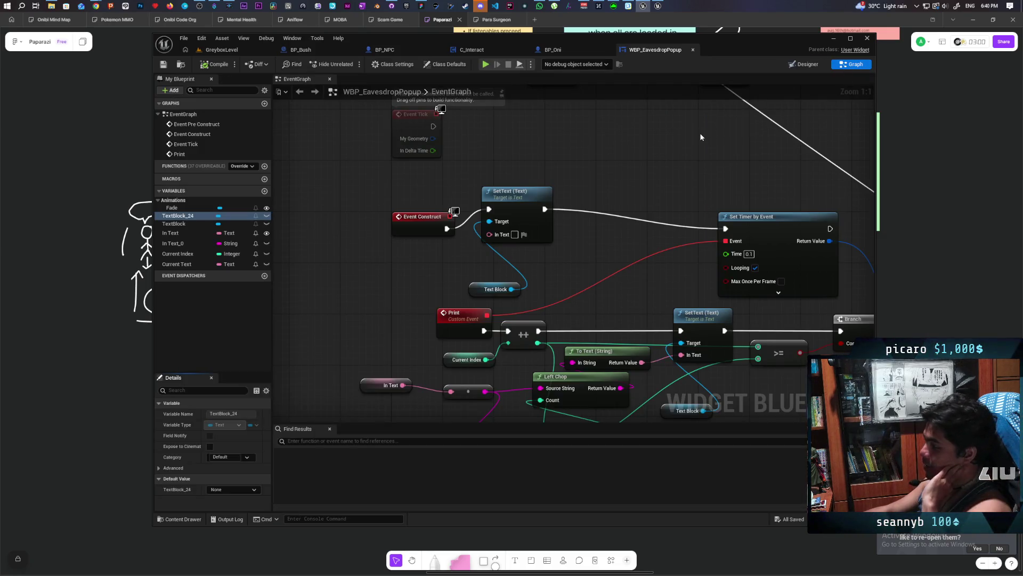
# - Pan to the typing logic and commit the new Duration on the Delay before Fade
pyautogui.moveTo(676, 175)
pyautogui.mouseDown()
pyautogui.moveTo(555, 109)
pyautogui.moveTo(576, 109)
pyautogui.moveTo(587, 70)
pyautogui.mouseUp()
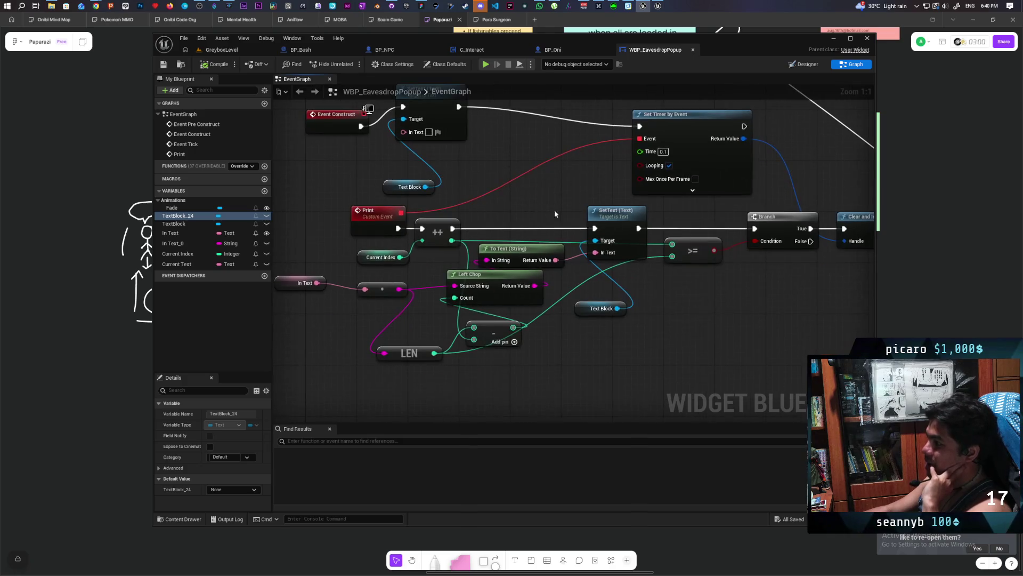
pyautogui.moveTo(548, 328); pyautogui.dragTo(604, 335)
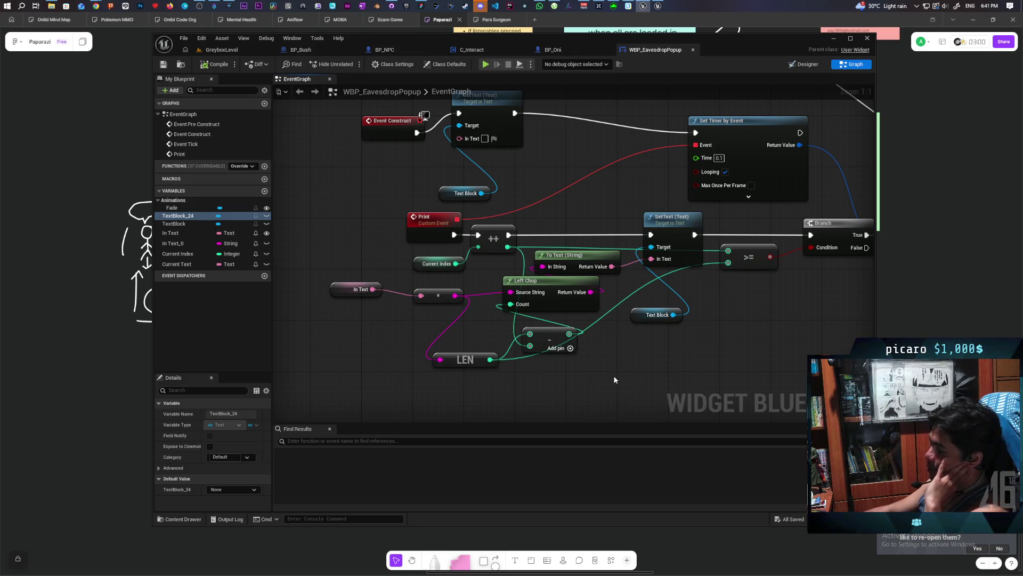
pyautogui.moveTo(667, 372)
pyautogui.mouseDown()
pyautogui.moveTo(606, 357)
pyautogui.moveTo(590, 368)
pyautogui.moveTo(611, 347)
pyautogui.moveTo(698, 332)
pyautogui.moveTo(582, 334)
pyautogui.moveTo(557, 370)
pyautogui.moveTo(572, 385)
pyautogui.moveTo(629, 346)
pyautogui.moveTo(630, 407)
pyautogui.moveTo(543, 199)
pyautogui.mouseUp()
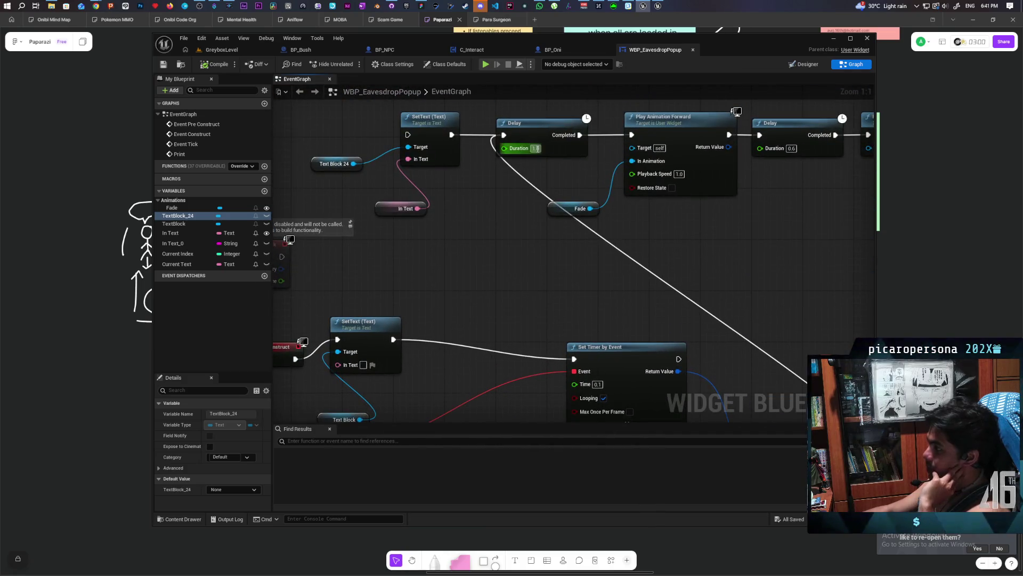
pyautogui.click(643, 261)
pyautogui.scroll(-5, 645, 273)
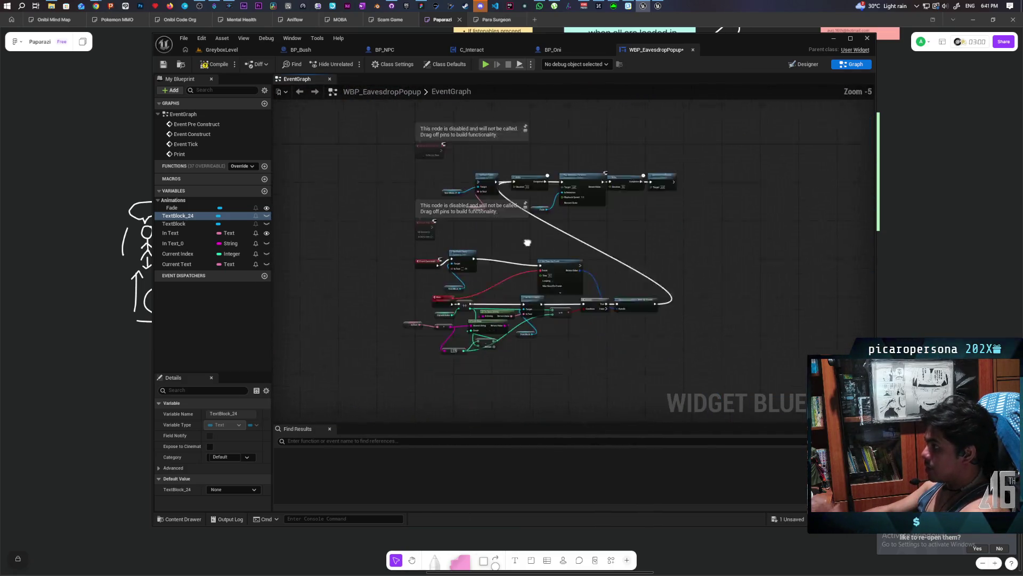
# - Change the Set Timer by Event Time from 0.1 to 0.03, then return to GreyboxLevel
pyautogui.scroll(4, 523, 256)
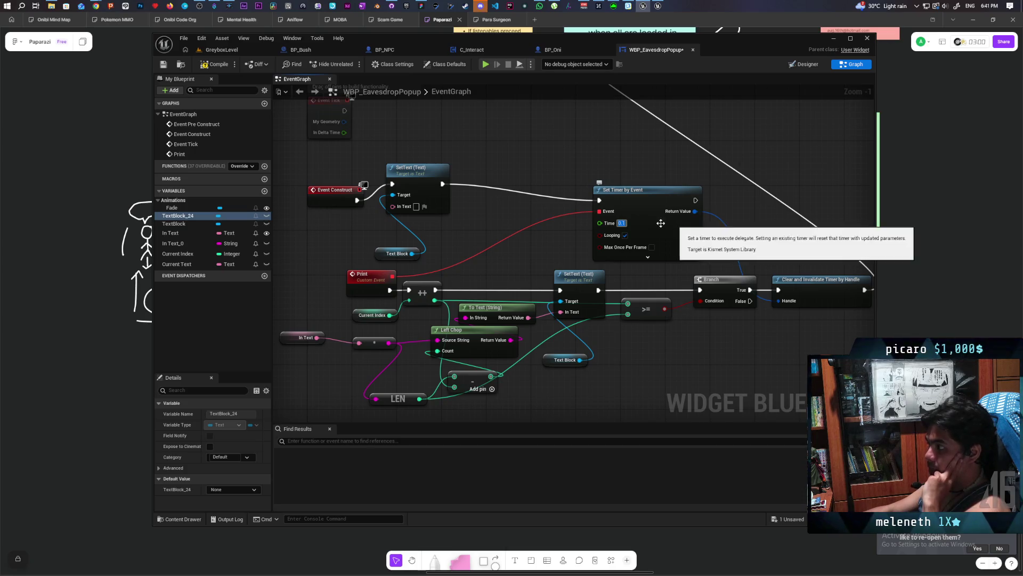
pyautogui.click(568, 238)
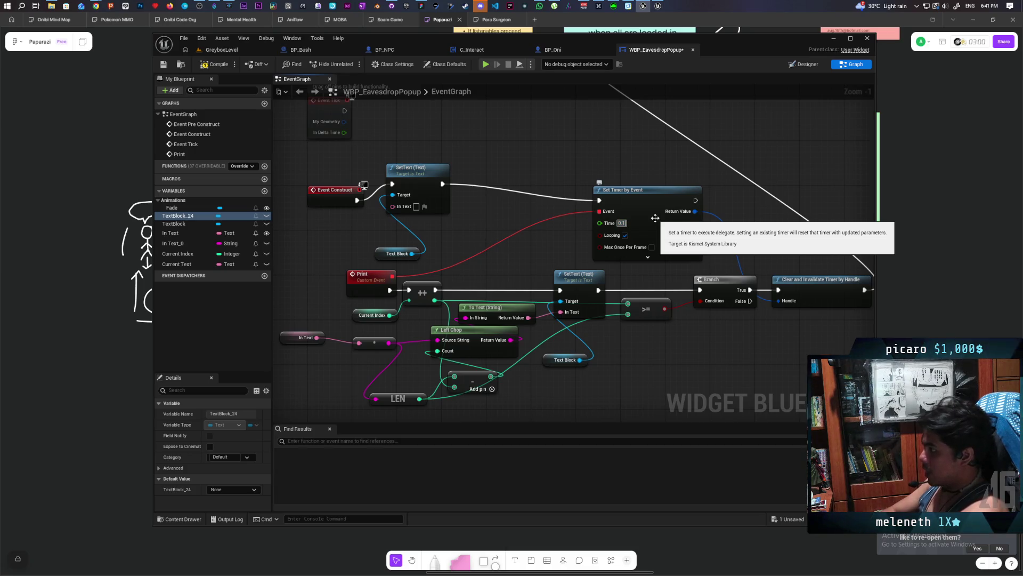
pyautogui.press('BackSpace')
pyautogui.write('3')
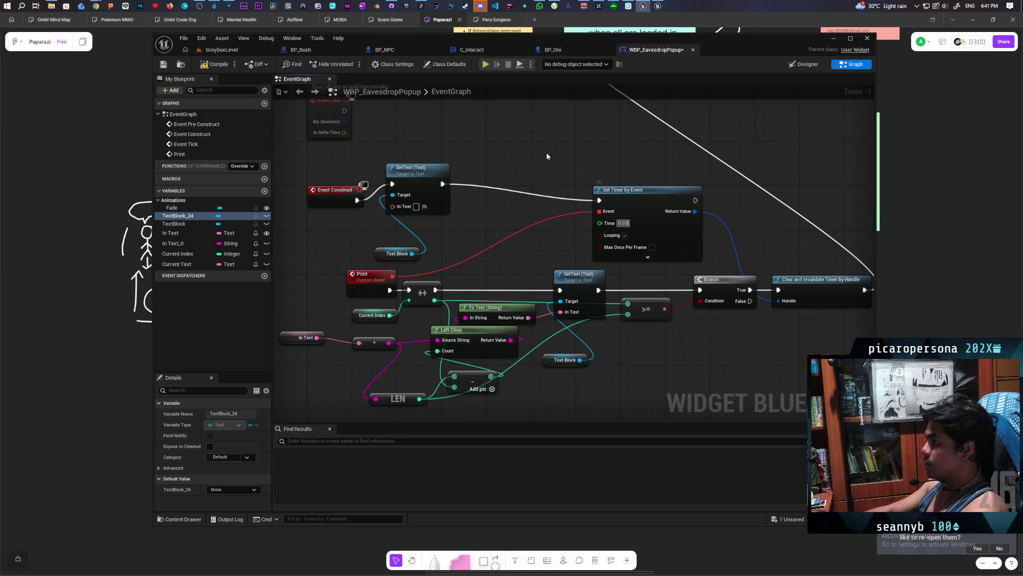
pyautogui.click(235, 52)
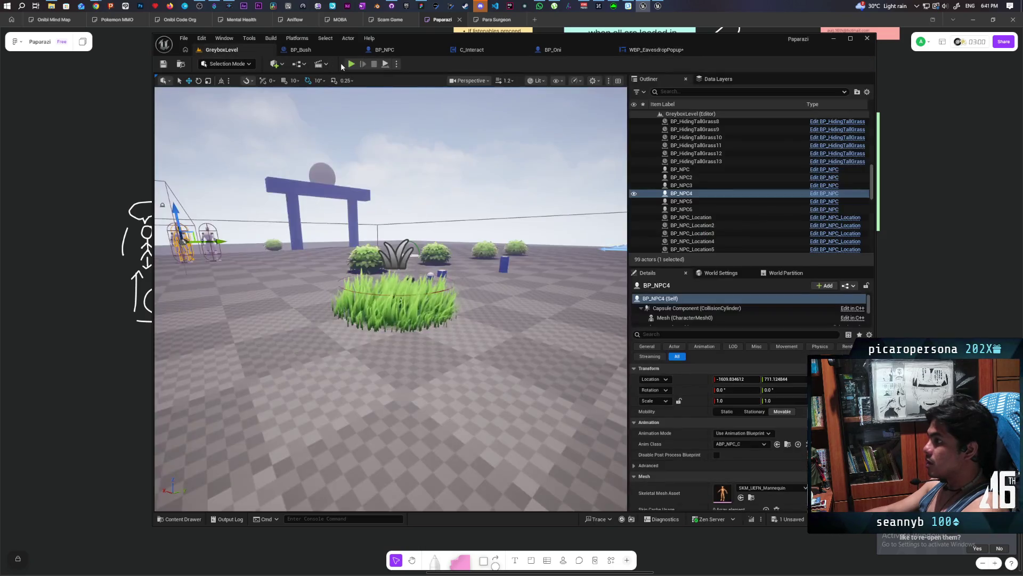
pyautogui.click(351, 64)
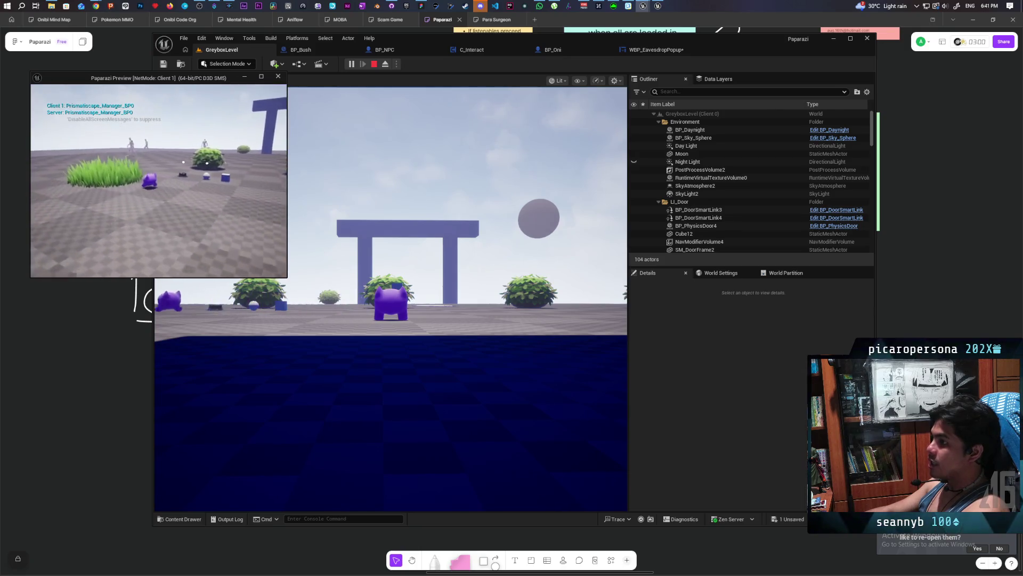
pyautogui.press('w')
pyautogui.press('f')
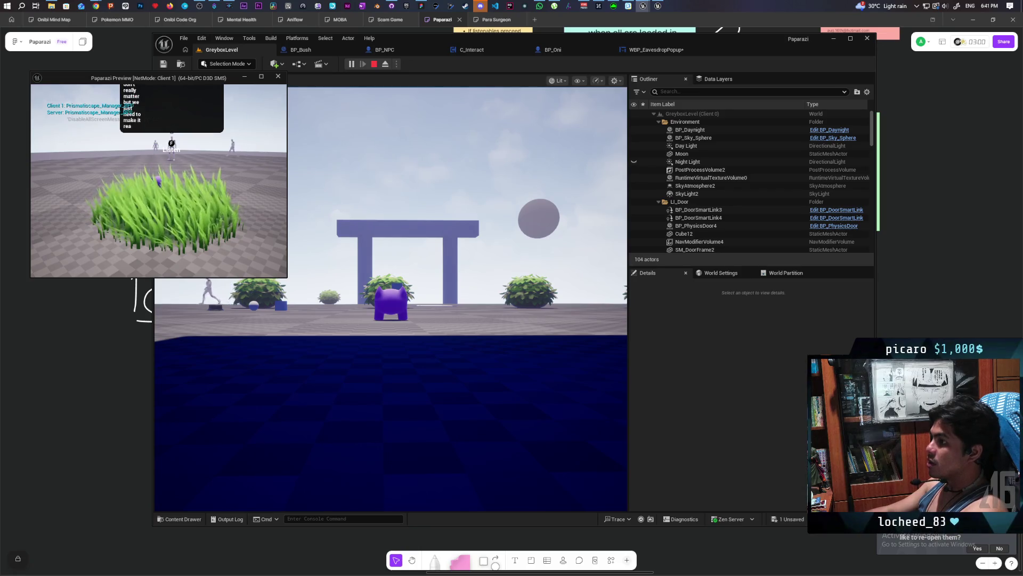
pyautogui.press('Escape')
pyautogui.click(661, 50)
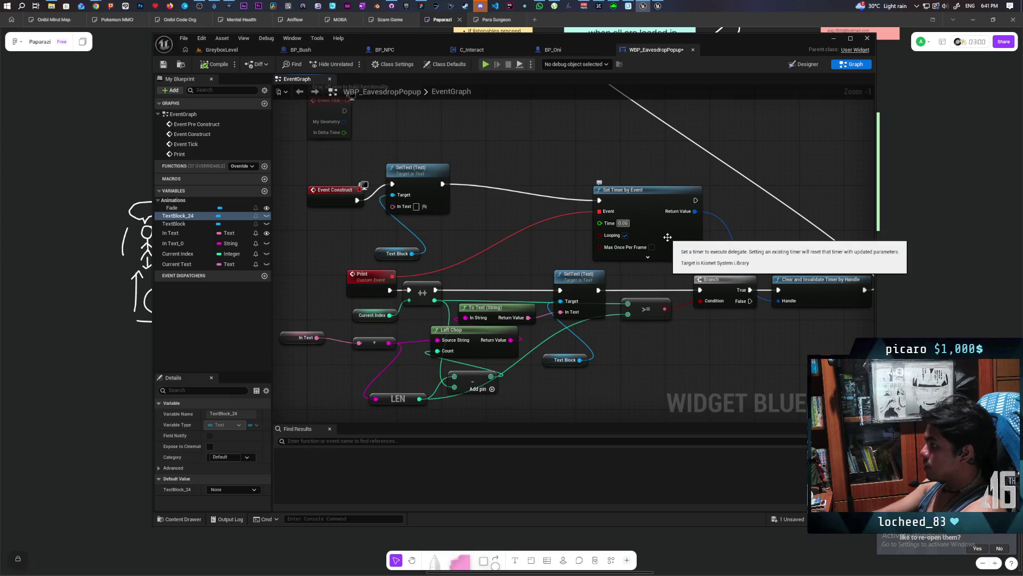
pyautogui.click(222, 50)
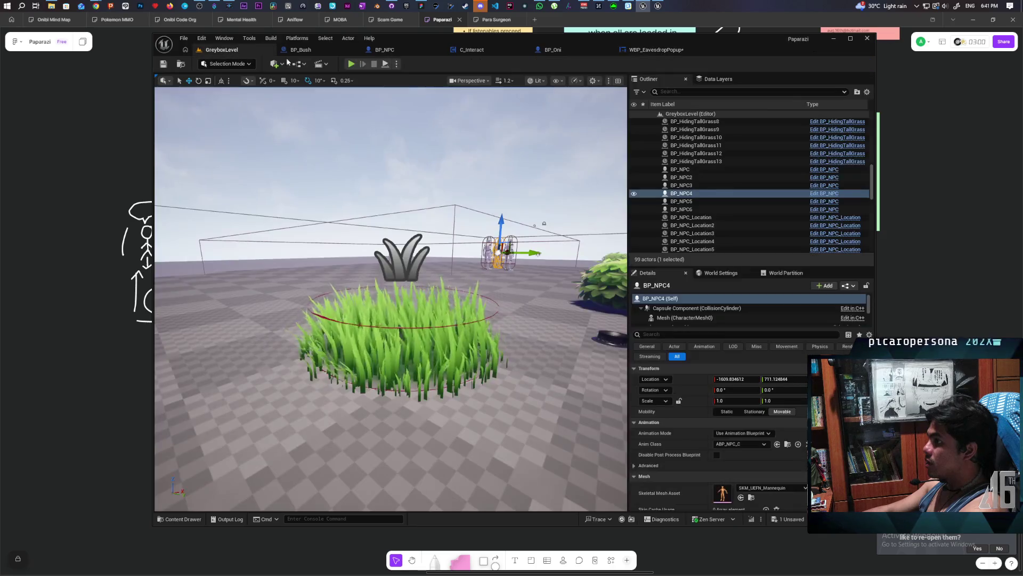
pyautogui.click(350, 64)
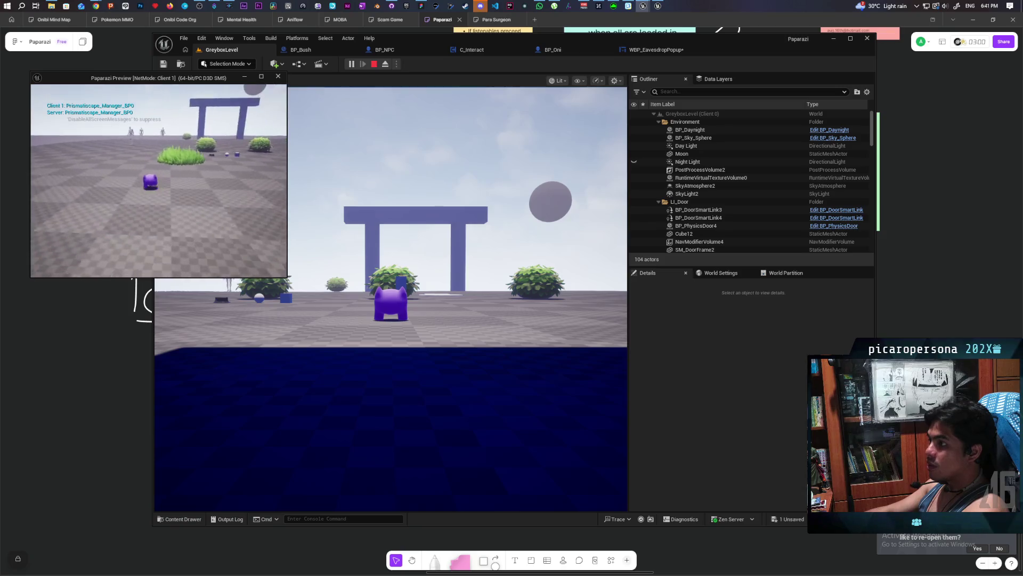
pyautogui.press('w')
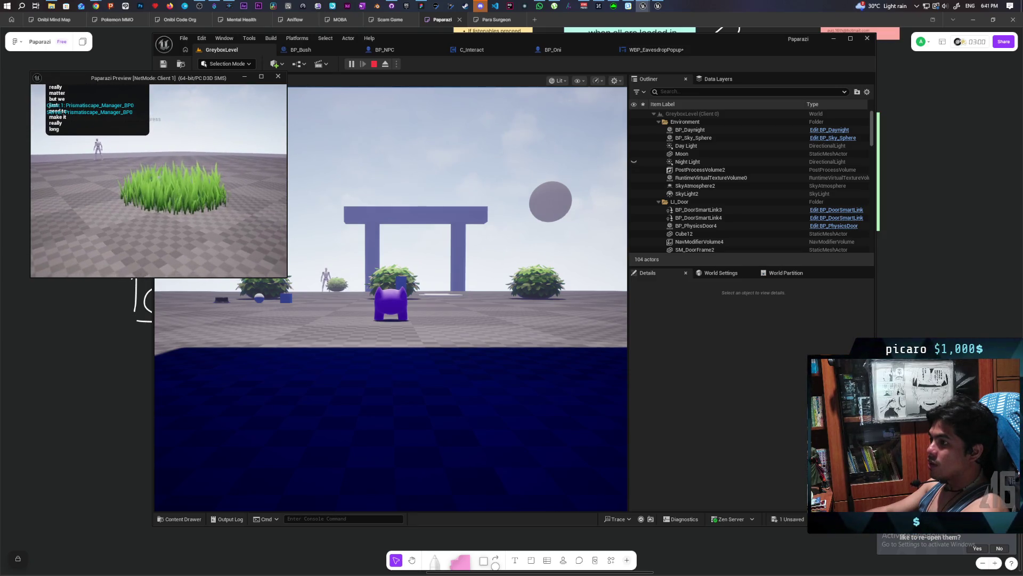
pyautogui.press('Escape')
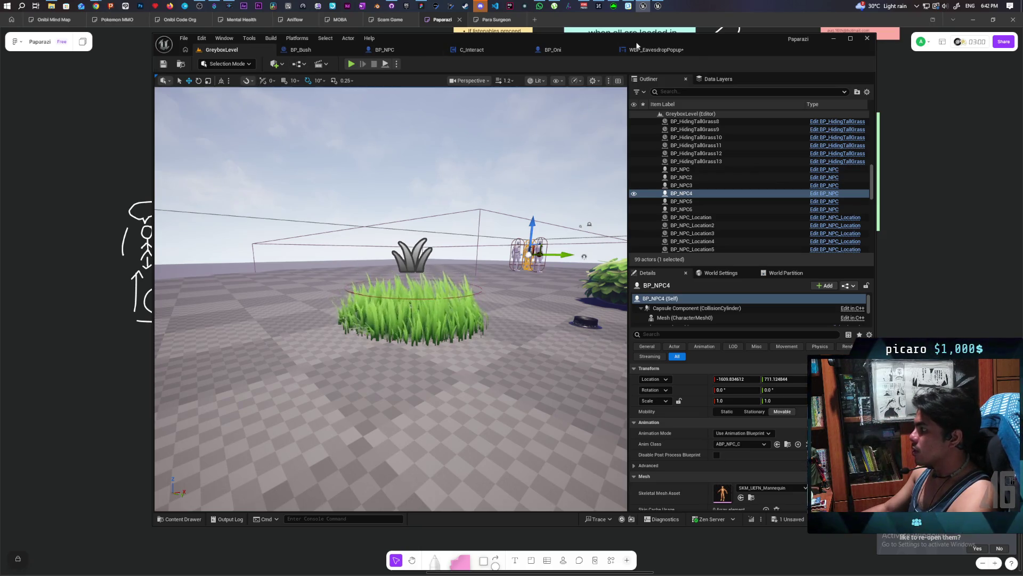
# - In the popup graph, shift the Left Chop node left and bring the Event Construct chain into view
pyautogui.click(655, 51)
pyautogui.scroll(1, 615, 217)
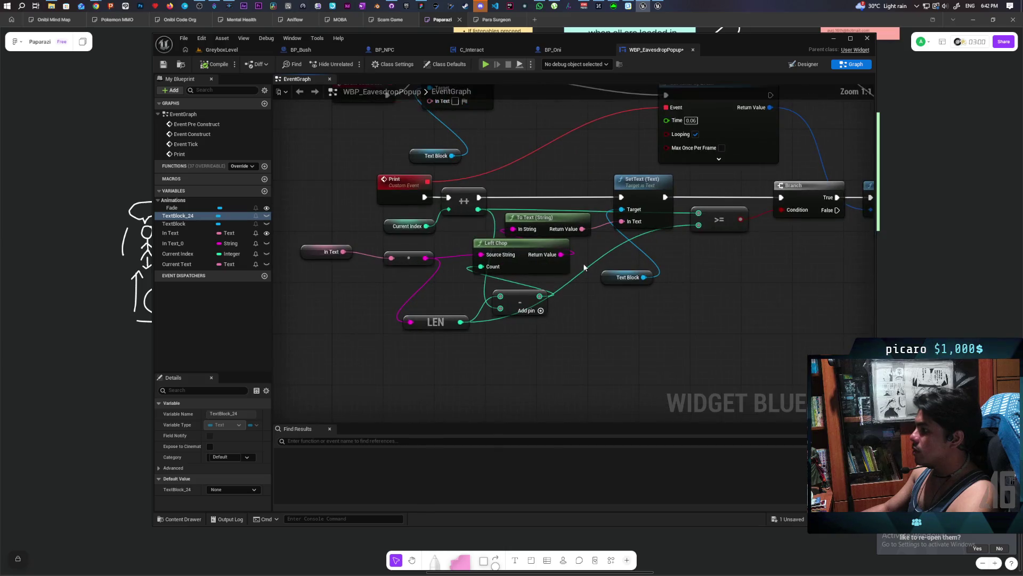
pyautogui.moveTo(542, 305); pyautogui.dragTo(528, 309)
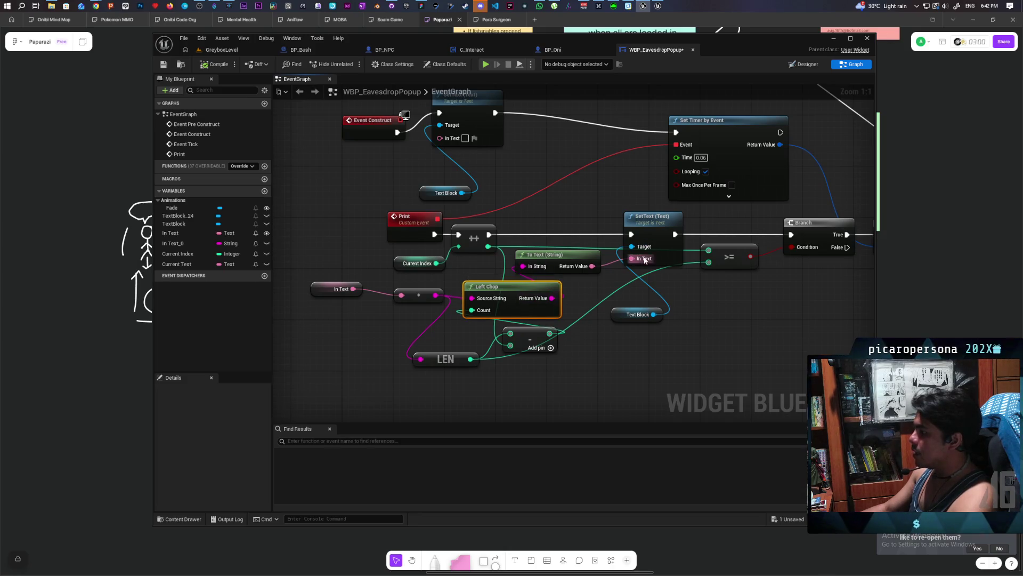
pyautogui.moveTo(619, 193); pyautogui.dragTo(650, 250)
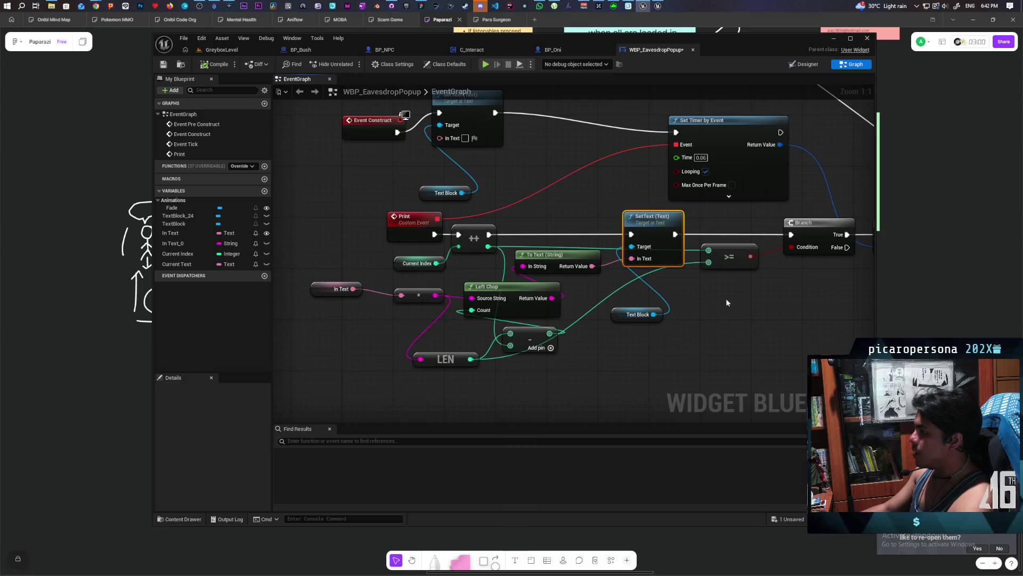
pyautogui.moveTo(727, 303); pyautogui.dragTo(725, 355)
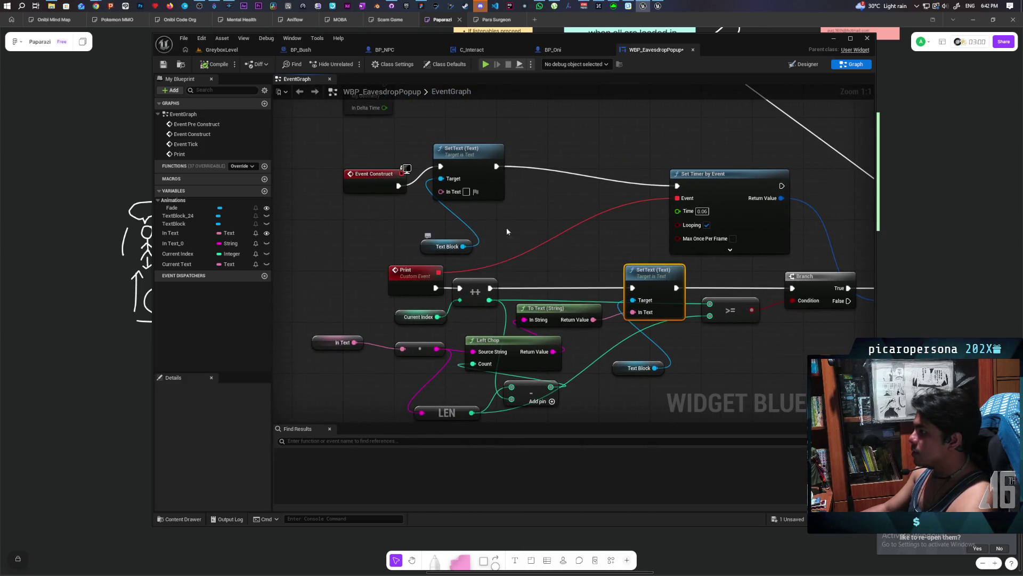
# - Pull a wire off the Text Block reference and search the action menu for 'wrap'
pyautogui.moveTo(463, 246); pyautogui.dragTo(523, 230)
pyautogui.click(546, 214)
pyautogui.moveTo(463, 246); pyautogui.dragTo(514, 231)
pyautogui.write('wrap')
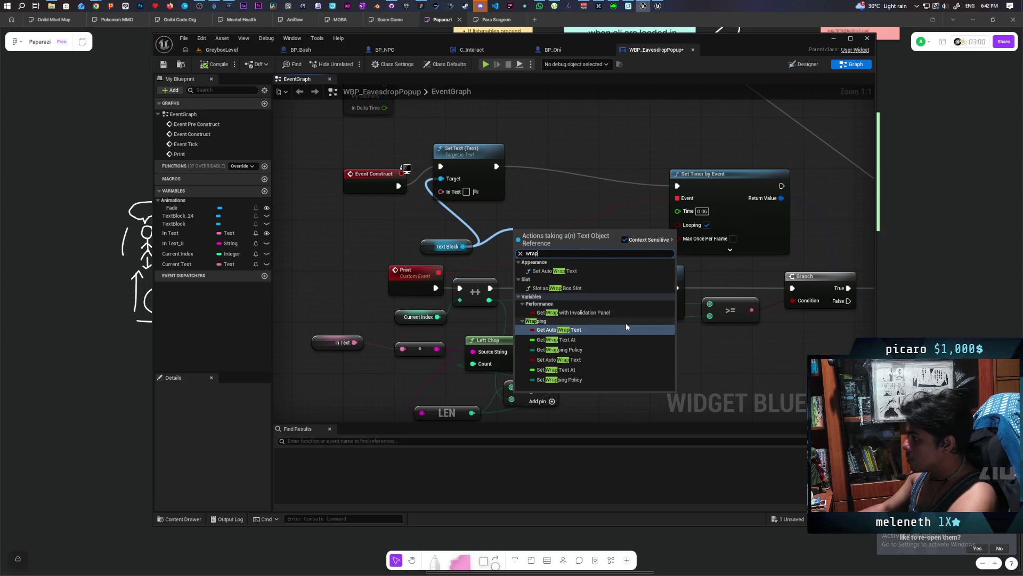
# - Insert Set Wrap Text At 800 between SetText and Set Timer by Event on the construct line
pyautogui.click(598, 369)
pyautogui.moveTo(551, 236); pyautogui.dragTo(570, 171)
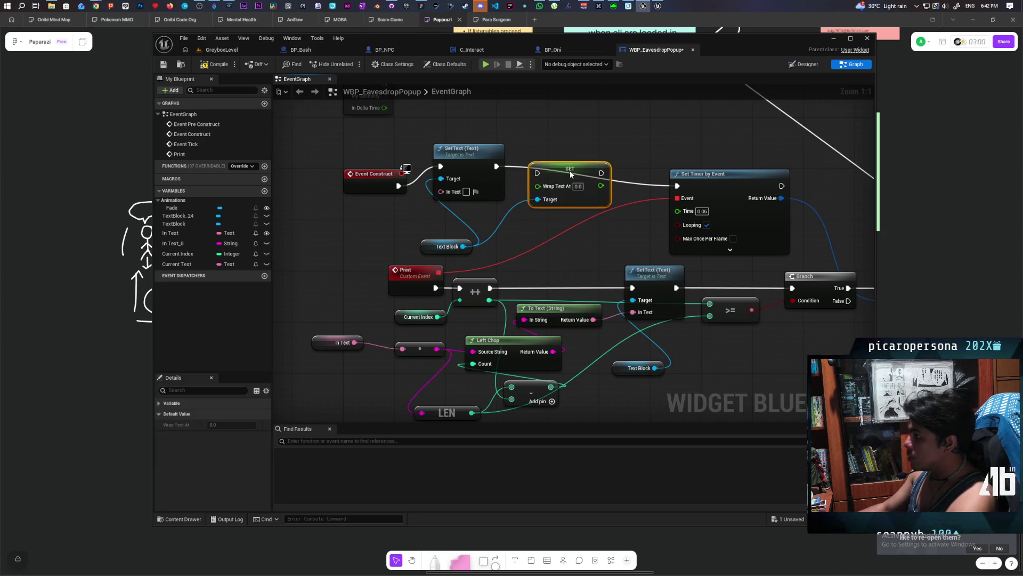
pyautogui.moveTo(495, 166); pyautogui.dragTo(537, 166)
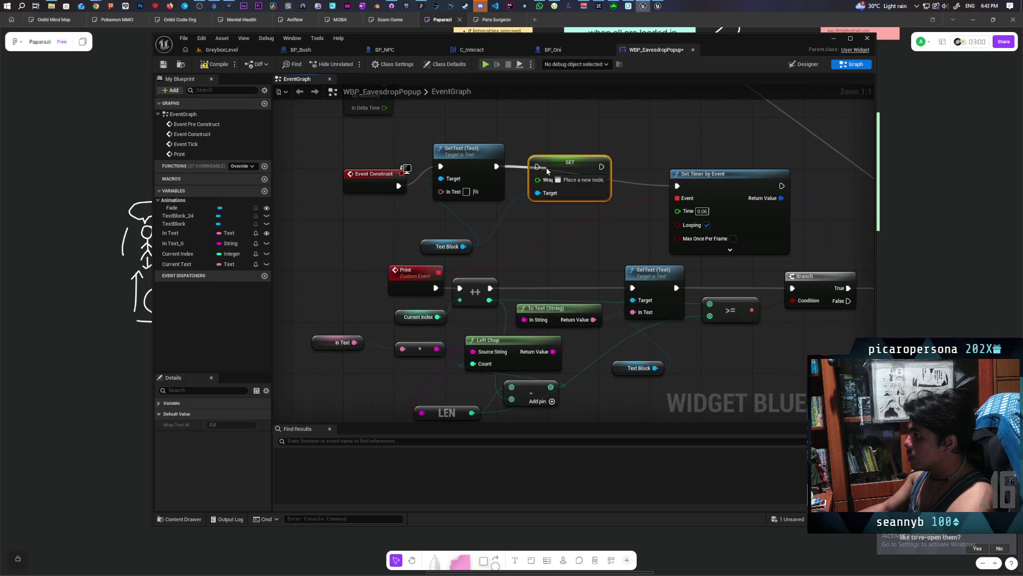
pyautogui.moveTo(602, 167); pyautogui.dragTo(678, 186)
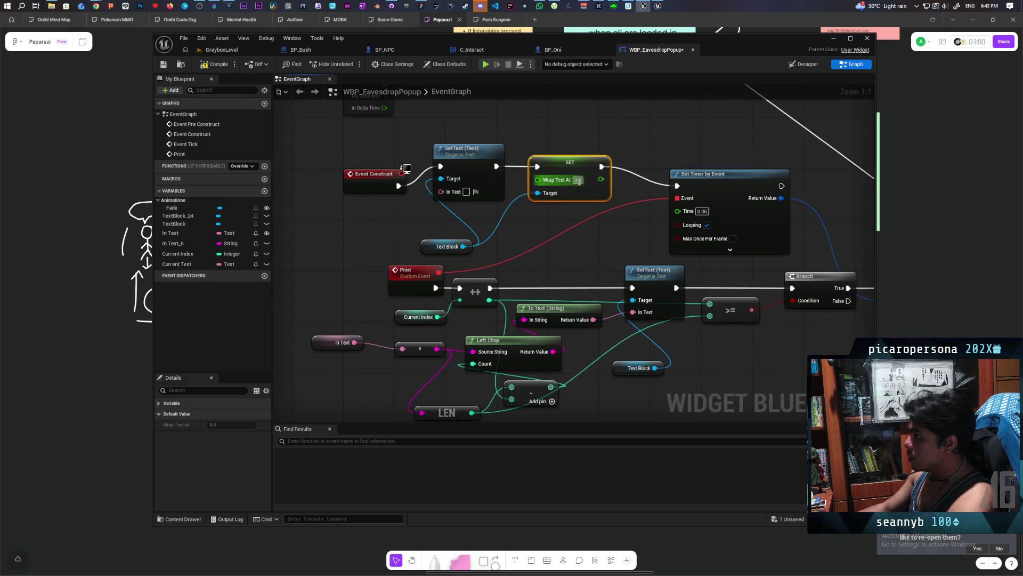
pyautogui.write('800')
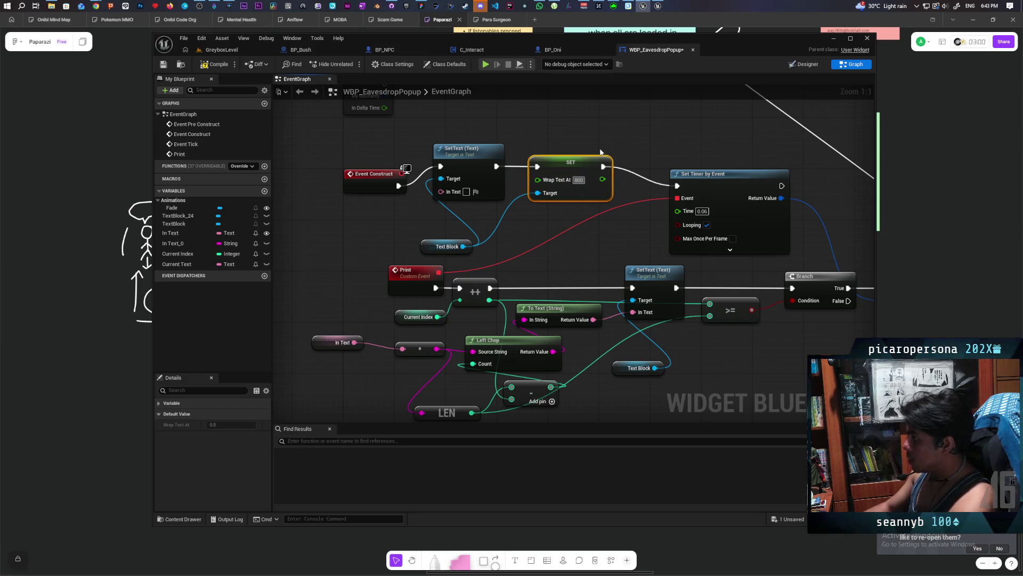
pyautogui.click(584, 127)
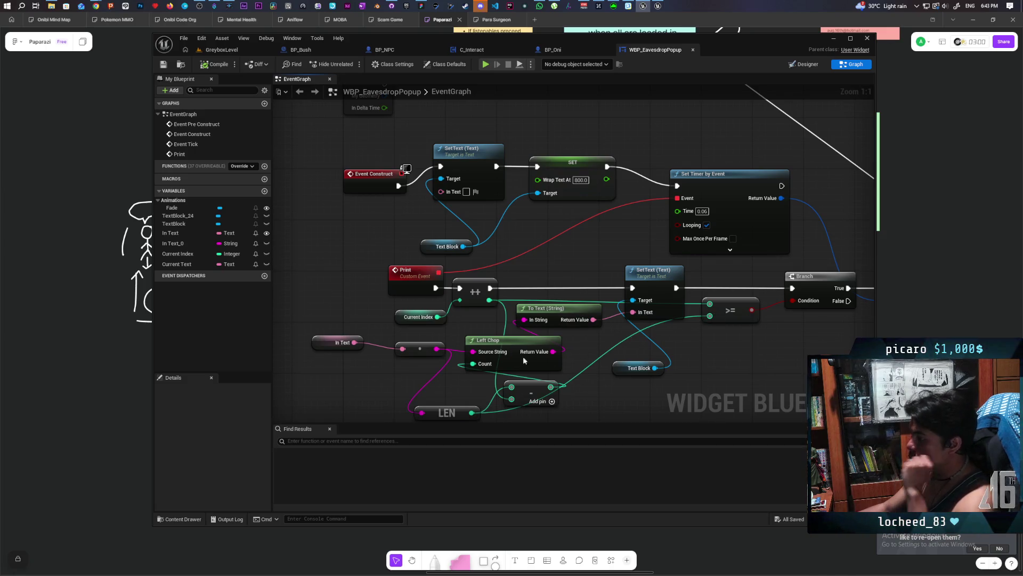
pyautogui.moveTo(605, 338)
pyautogui.mouseDown()
pyautogui.moveTo(393, 362)
pyautogui.moveTo(463, 301)
pyautogui.moveTo(446, 318)
pyautogui.mouseUp()
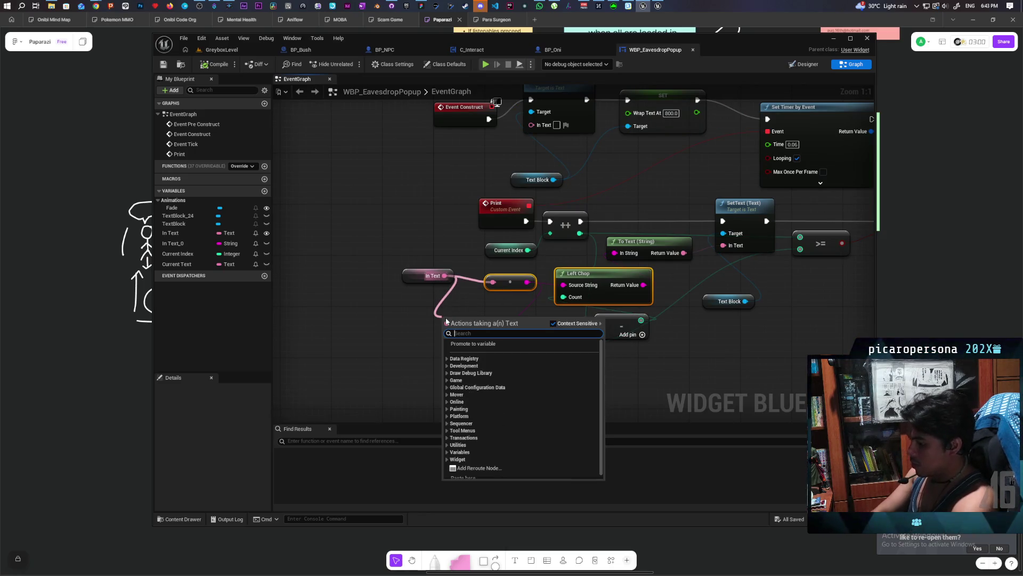
# - Browse the 'text' actions from In Text, close the list without adding a node, then open Designer
pyautogui.write('text')
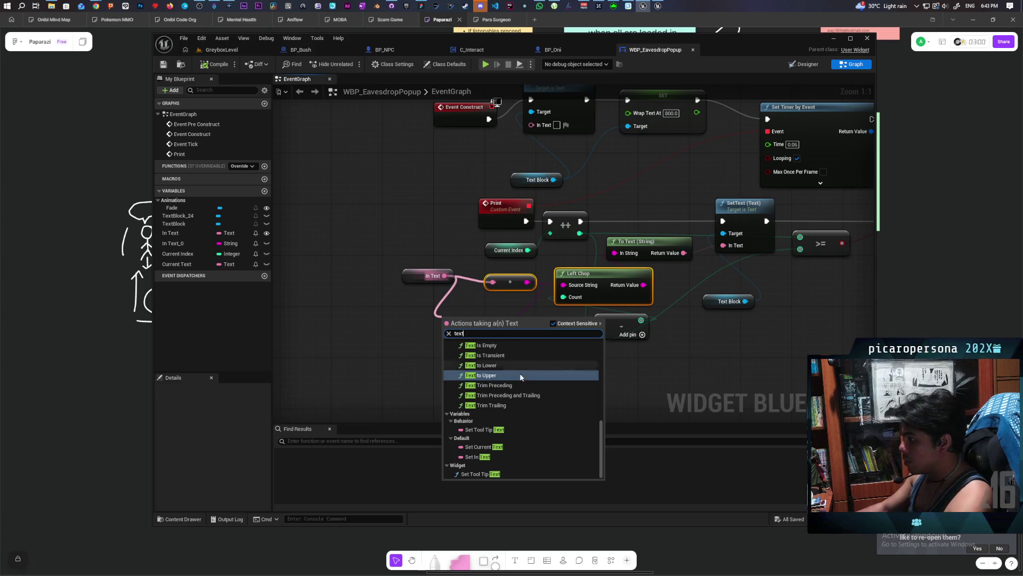
pyautogui.scroll(1, 533, 424)
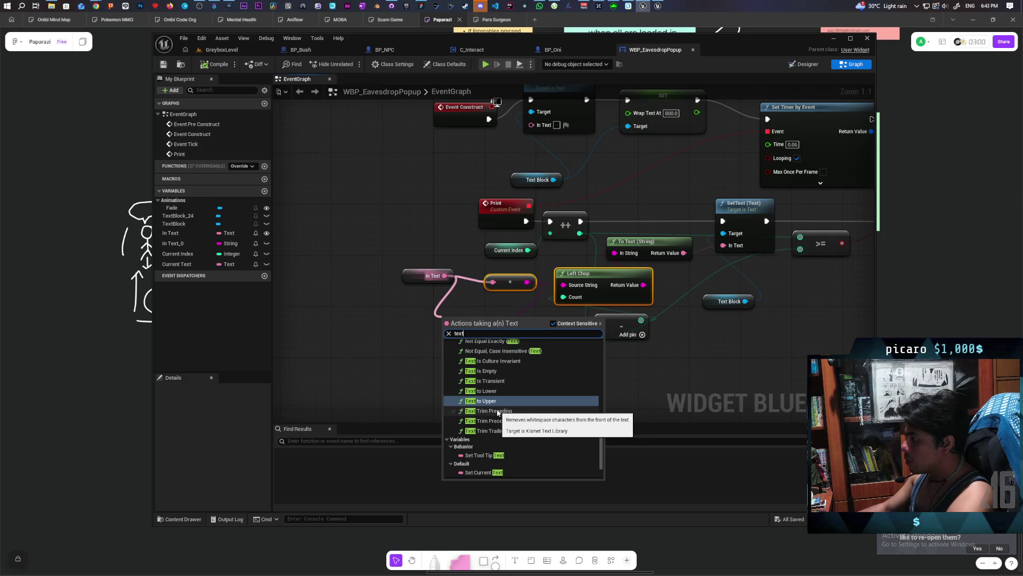
pyautogui.scroll(3, 498, 412)
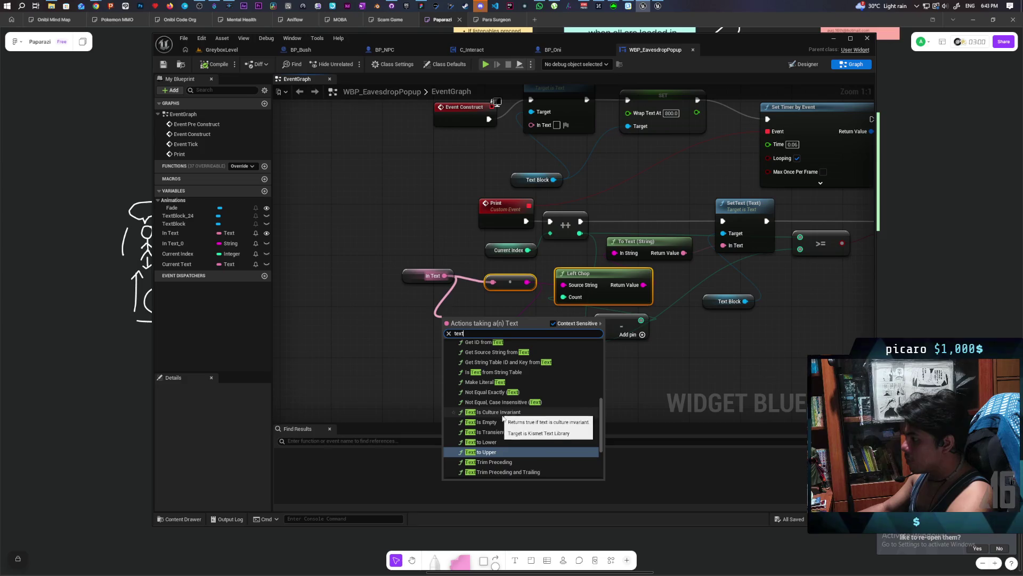
pyautogui.scroll(1, 507, 415)
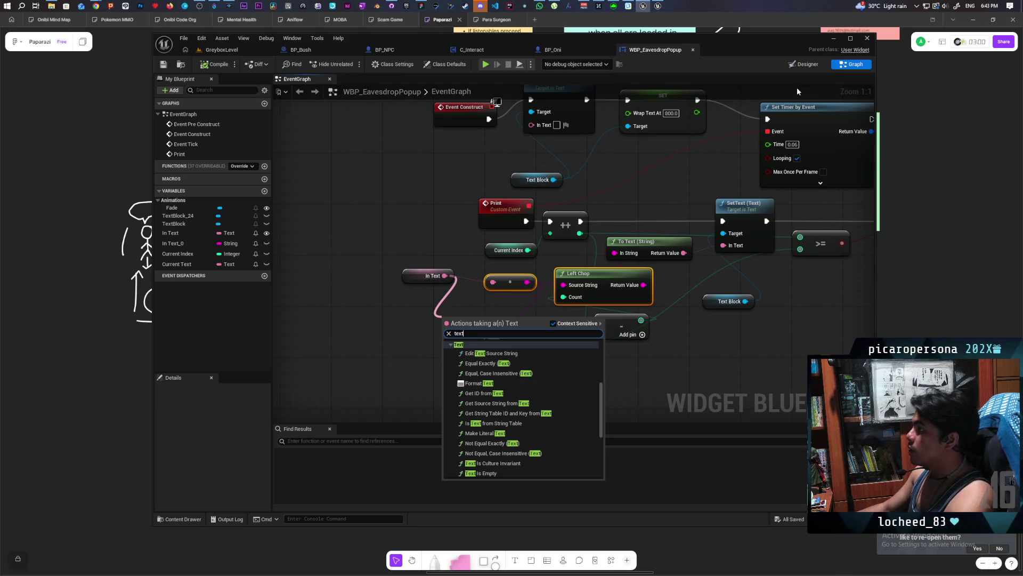
pyautogui.click(642, 175)
pyautogui.moveTo(601, 129)
pyautogui.mouseDown()
pyautogui.moveTo(546, 195)
pyautogui.moveTo(712, 184)
pyautogui.mouseUp()
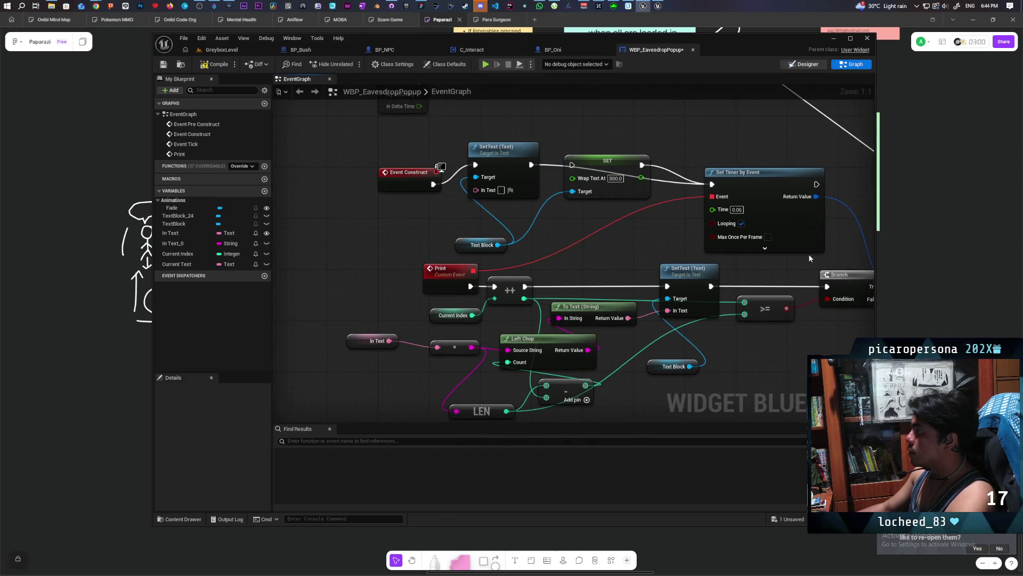
pyautogui.hotkey('ctrl', 'shift', 'alt', 'd')
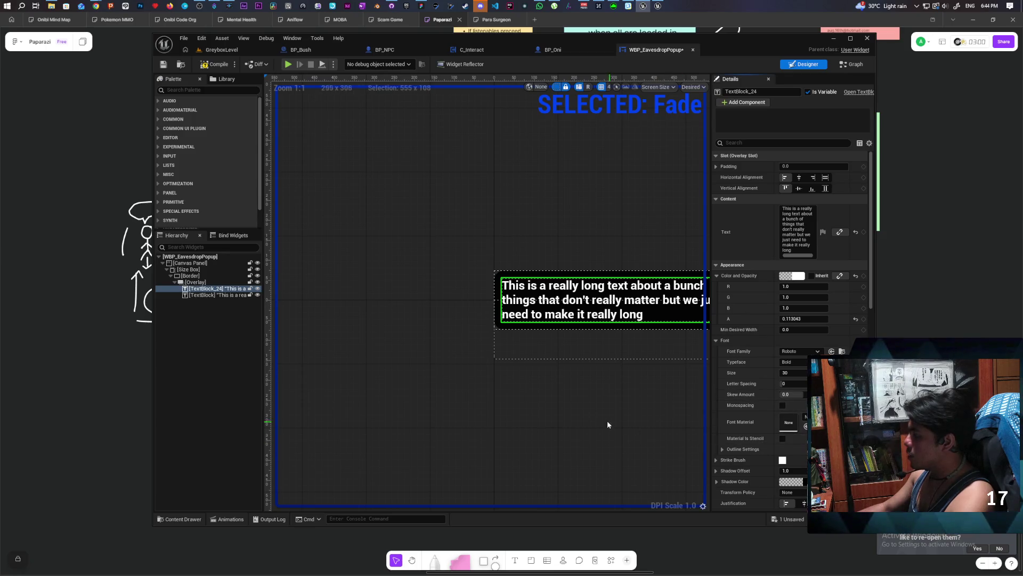
# - Turn Auto Wrap Text off and back on for TextBlock_24 in the Wrapping details
pyautogui.scroll(-5, 744, 413)
pyautogui.scroll(-7, 744, 414)
pyautogui.click(783, 302)
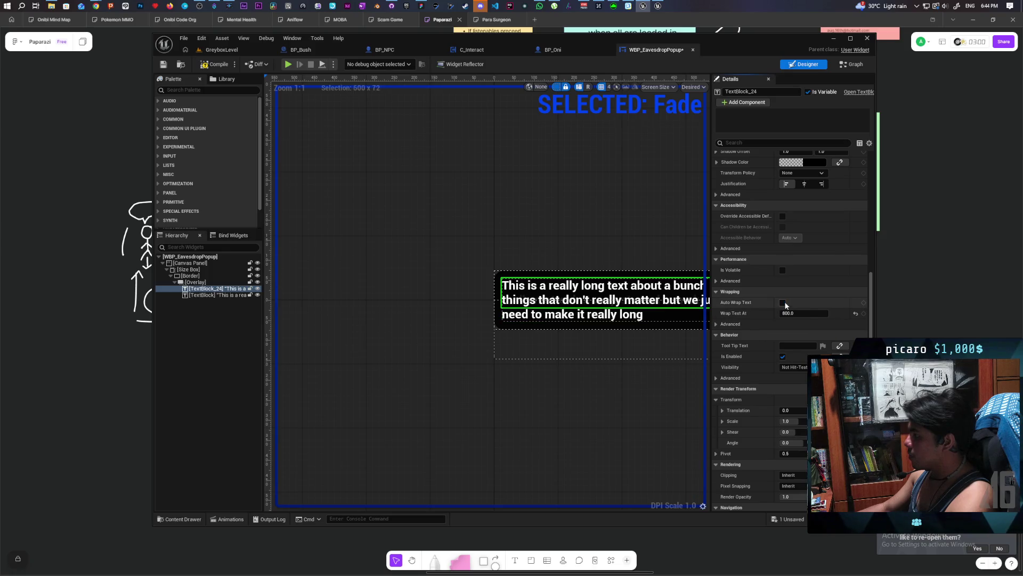
pyautogui.scroll(-1, 589, 347)
pyautogui.scroll(3, 589, 347)
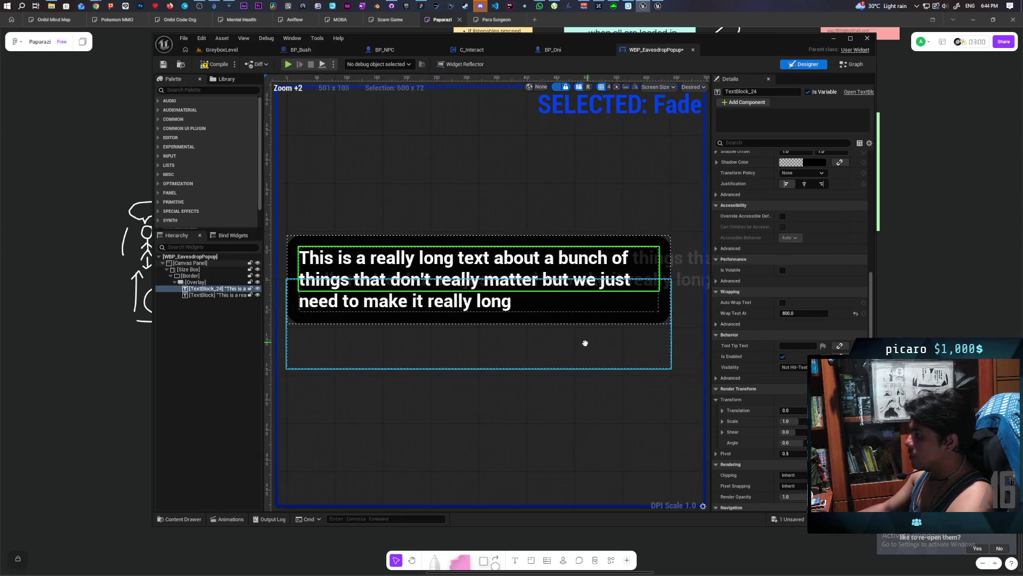
pyautogui.scroll(-2, 585, 345)
pyautogui.scroll(1, 584, 347)
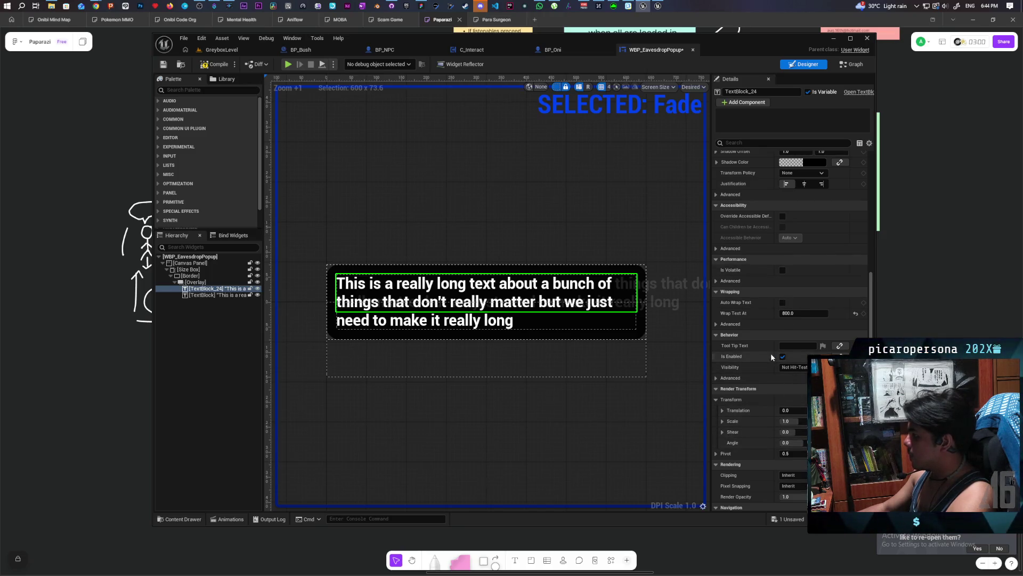
pyautogui.click(782, 303)
# - Disable Auto Wrap Text on the second TextBlock and narrow Wrap Text At to about 589
pyautogui.click(211, 290)
pyautogui.click(211, 295)
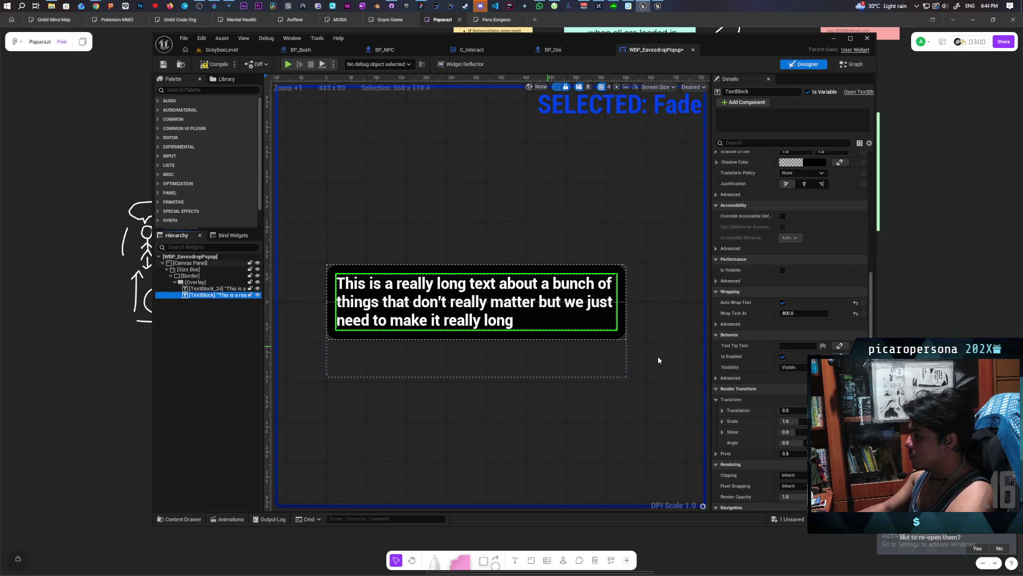
pyautogui.click(783, 302)
pyautogui.scroll(-2, 632, 359)
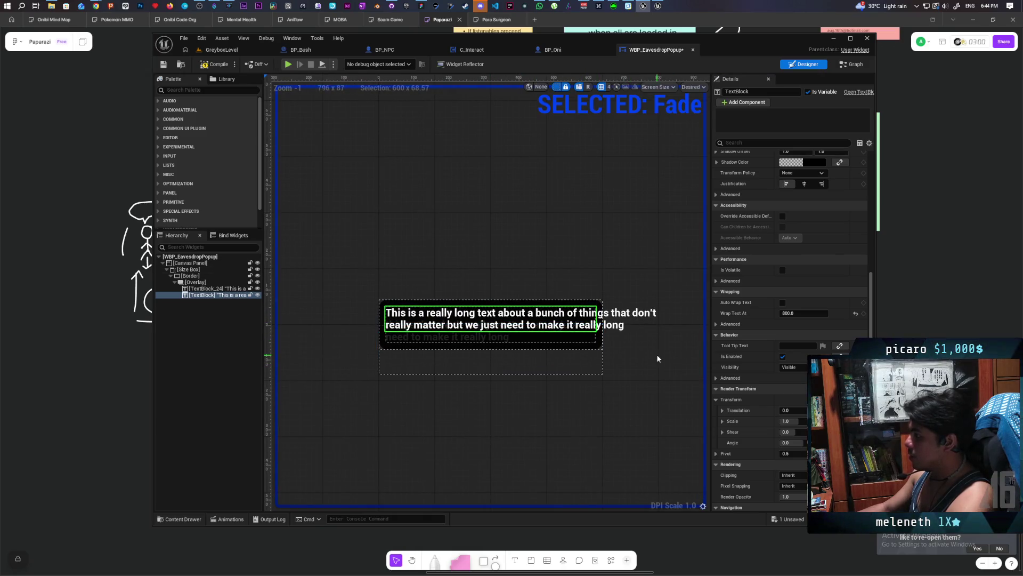
pyautogui.moveTo(804, 313); pyautogui.dragTo(748, 313)
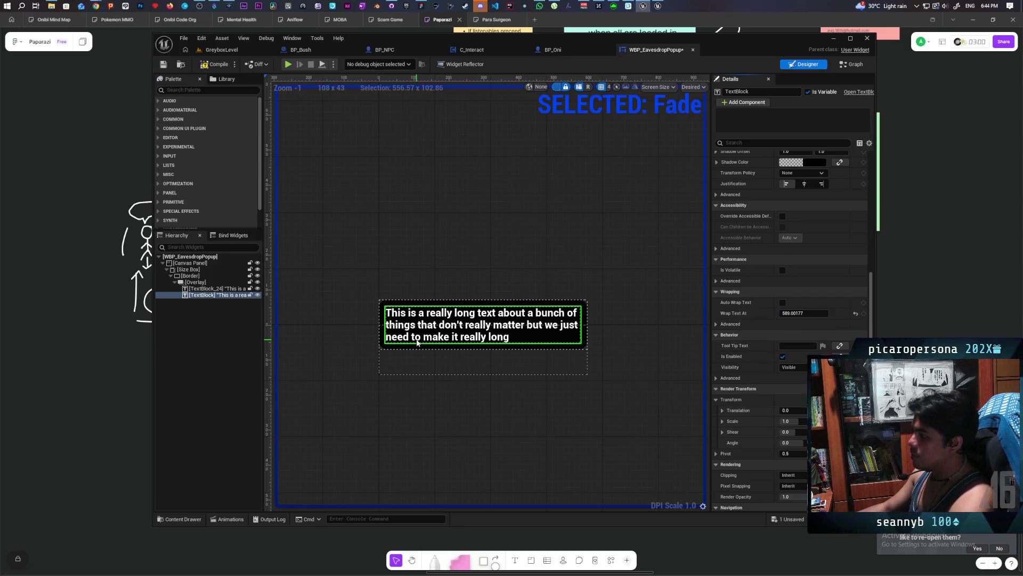
pyautogui.click(229, 289)
# - Try 800 on TextBlock_24's wrap width, undo to keep 589.00177, and start a play test
pyautogui.click(820, 313)
pyautogui.write('800')
pyautogui.press('Return')
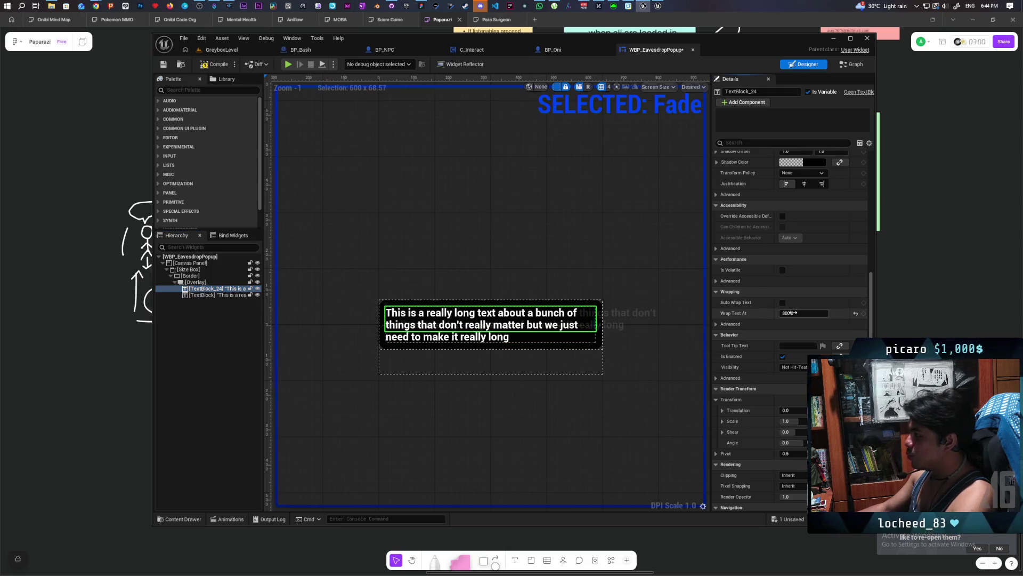
pyautogui.hotkey('ctrl', 'z')
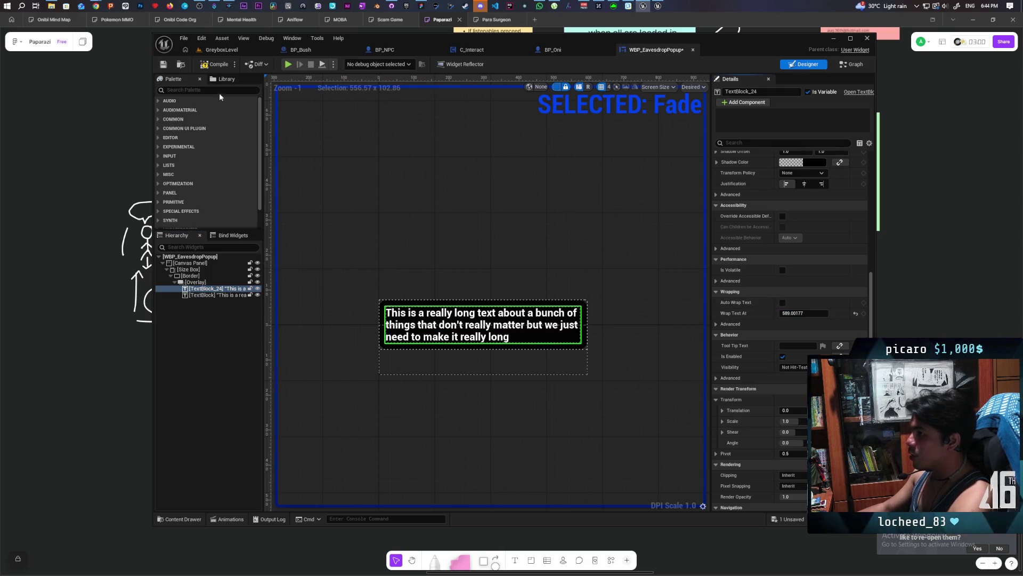
pyautogui.click(288, 64)
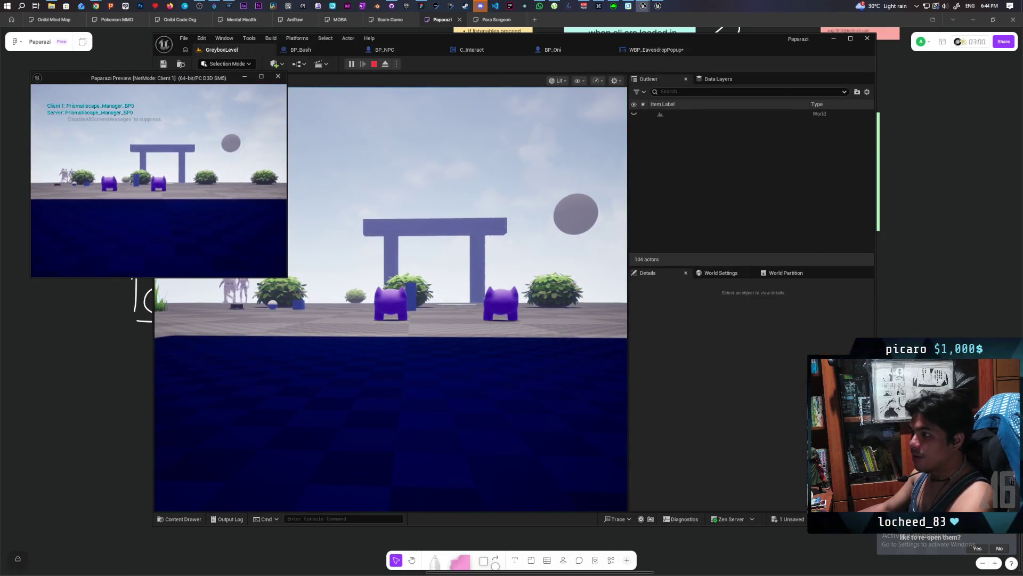
# - Walk the player into and out of the grass twice, sidestep, then stop the play session
pyautogui.press('w')
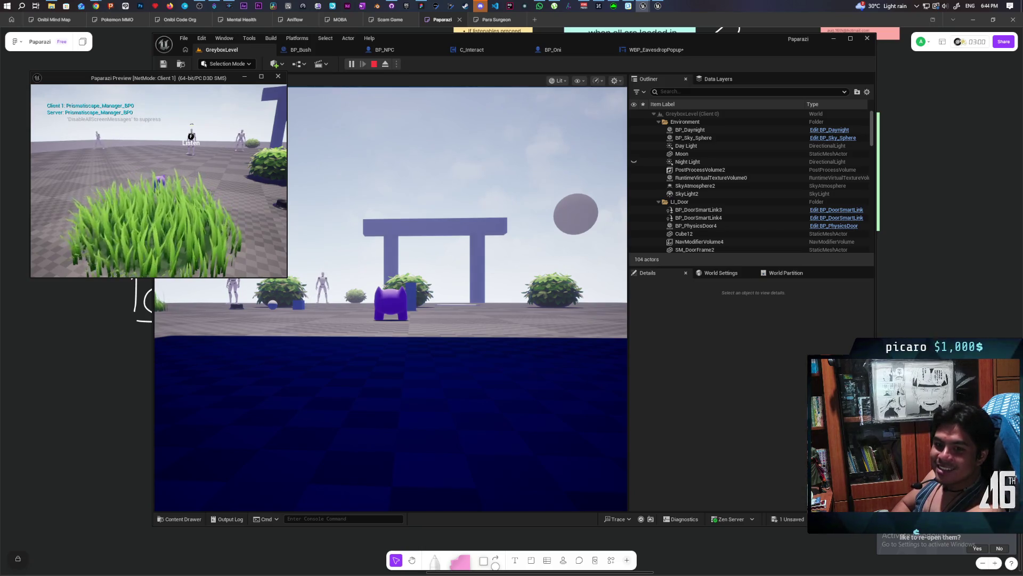
pyautogui.press('s')
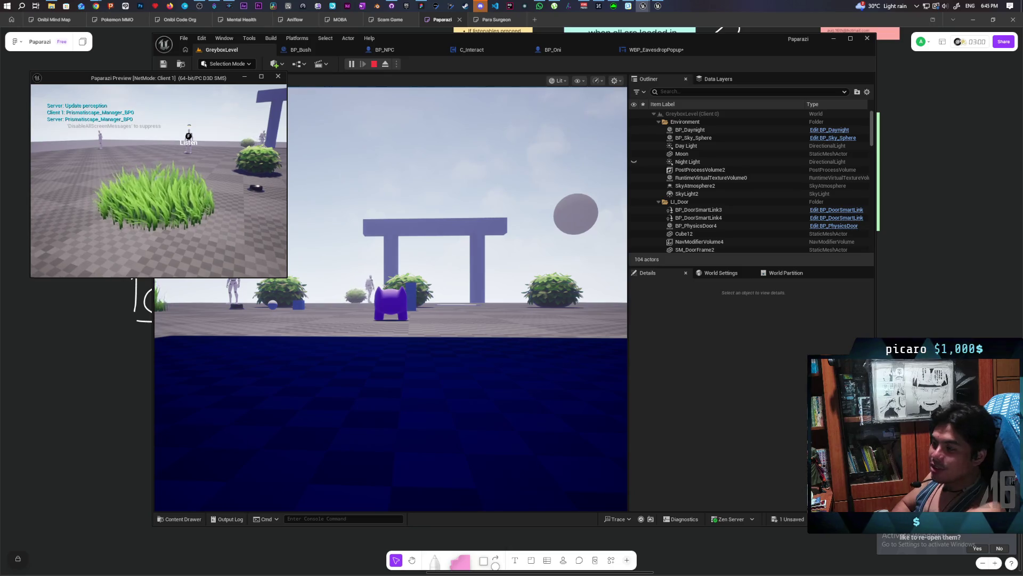
pyautogui.press('w')
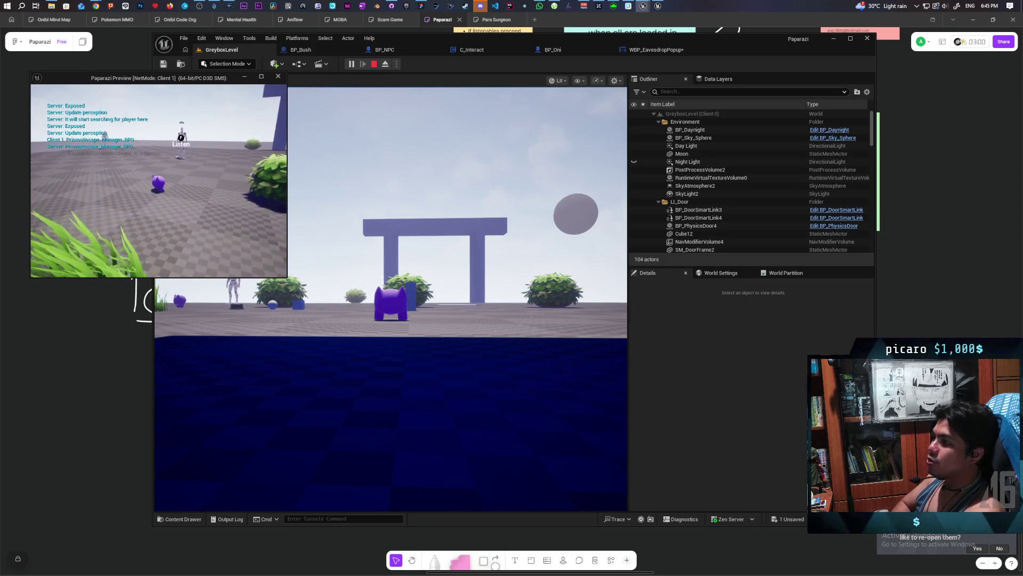
pyautogui.press('s')
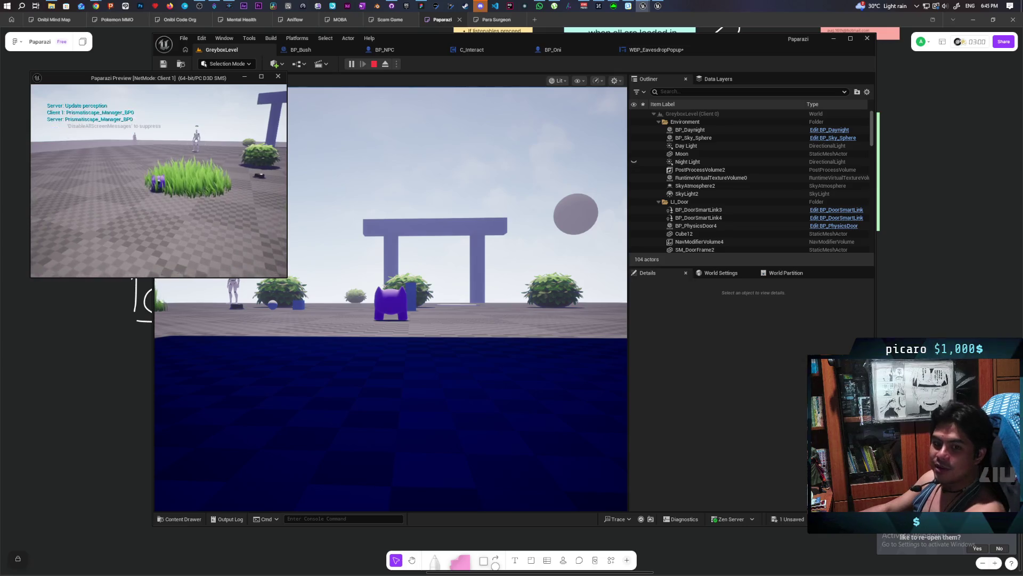
pyautogui.press('d')
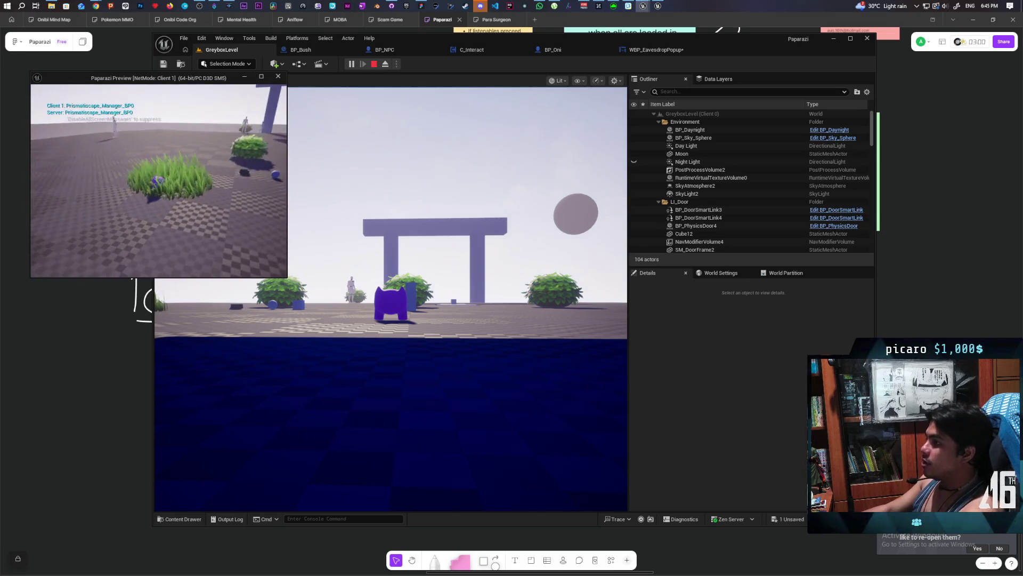
pyautogui.press('Escape')
# - Confirm Wrap Text At 800 on TextBlock_24 and the second TextBlock, then Play from GreyboxLevel
pyautogui.click(656, 49)
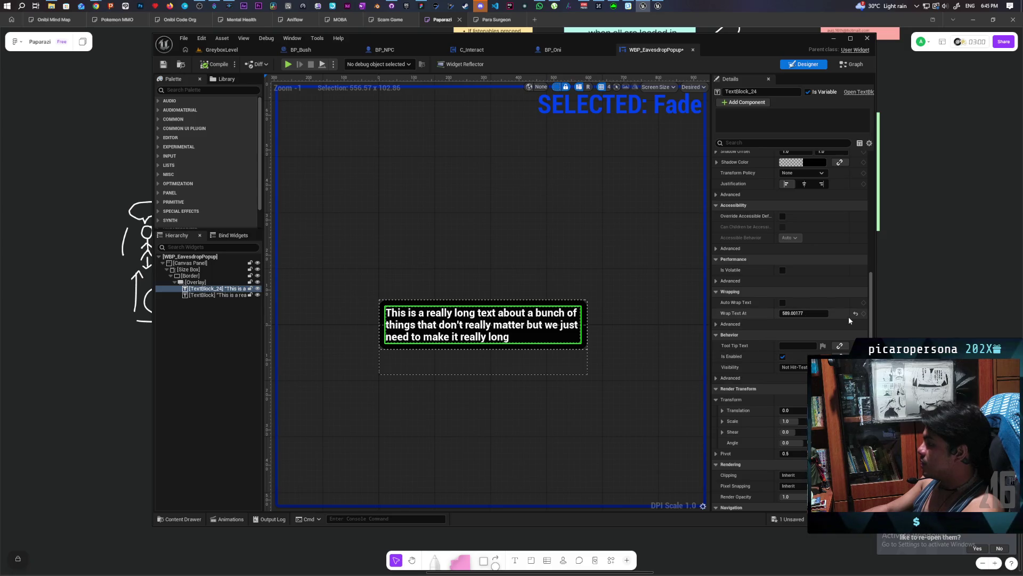
pyautogui.write('800')
pyautogui.press('Return')
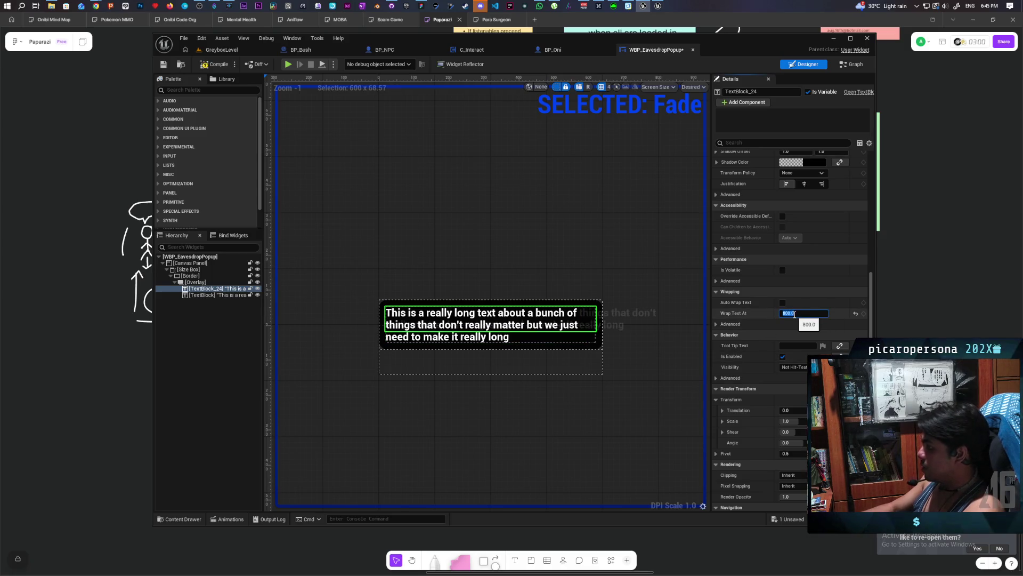
pyautogui.click(226, 295)
pyautogui.click(804, 313)
pyautogui.write('600')
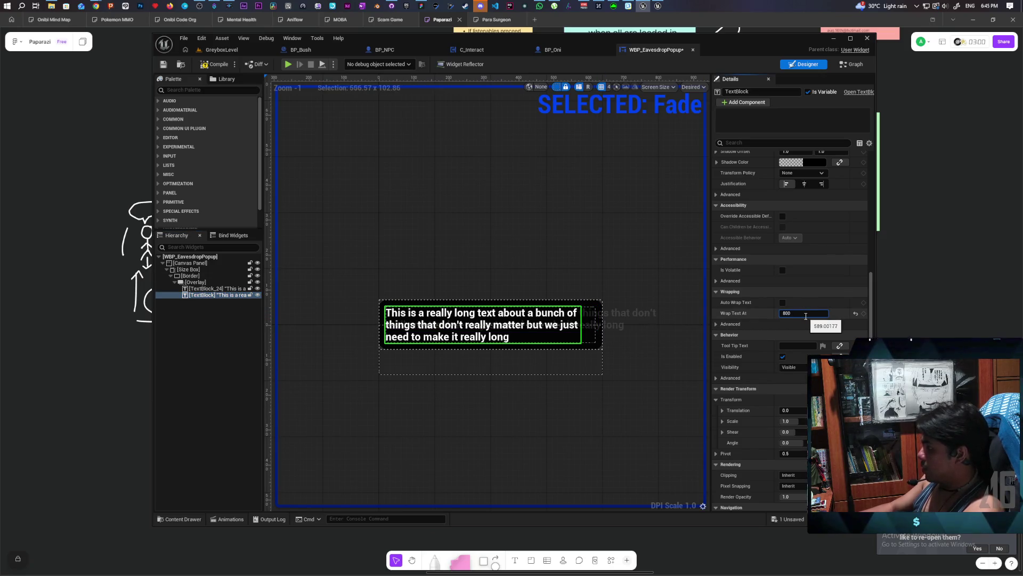
pyautogui.press('Return')
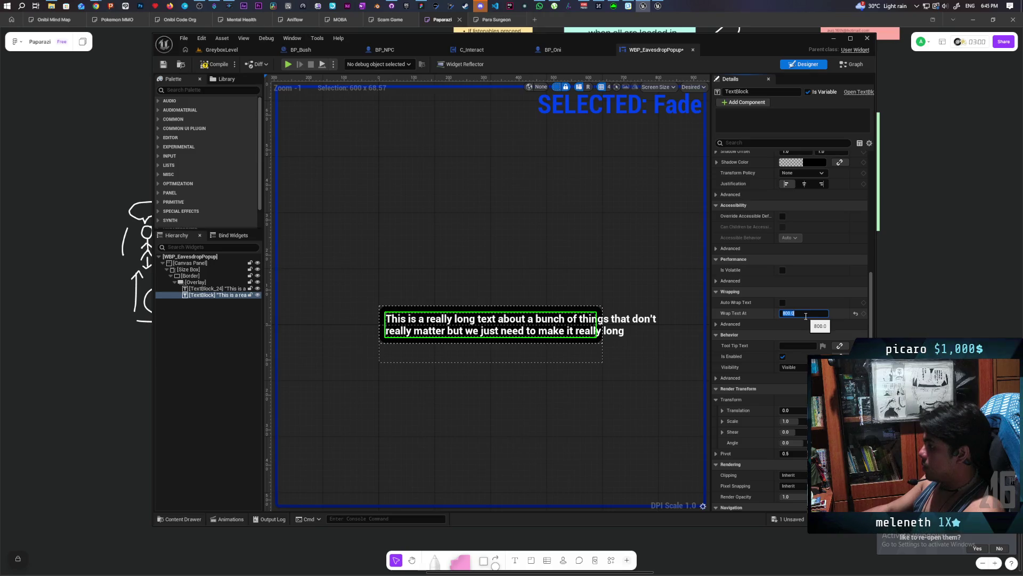
pyautogui.press('Return')
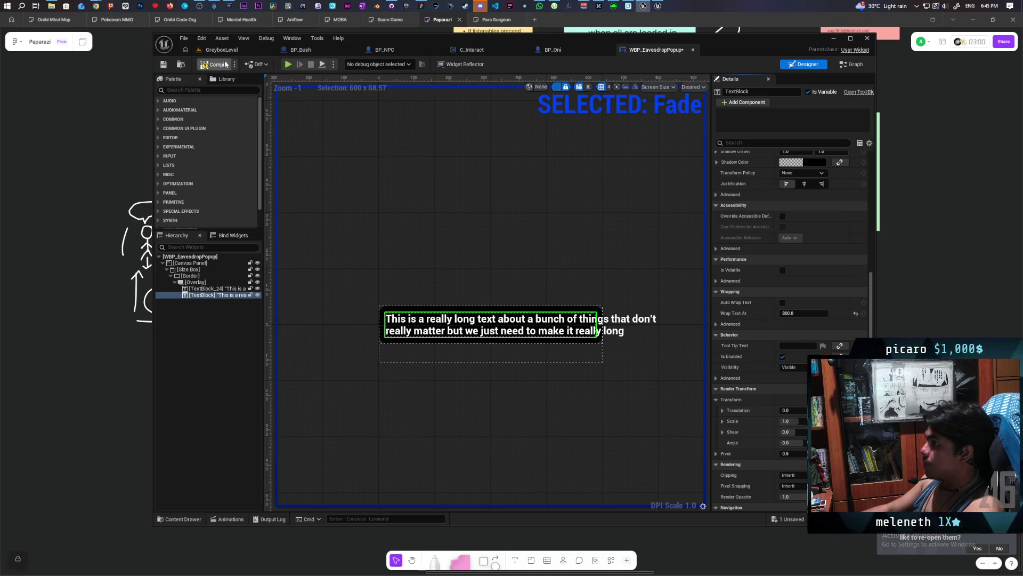
pyautogui.click(230, 50)
pyautogui.click(351, 64)
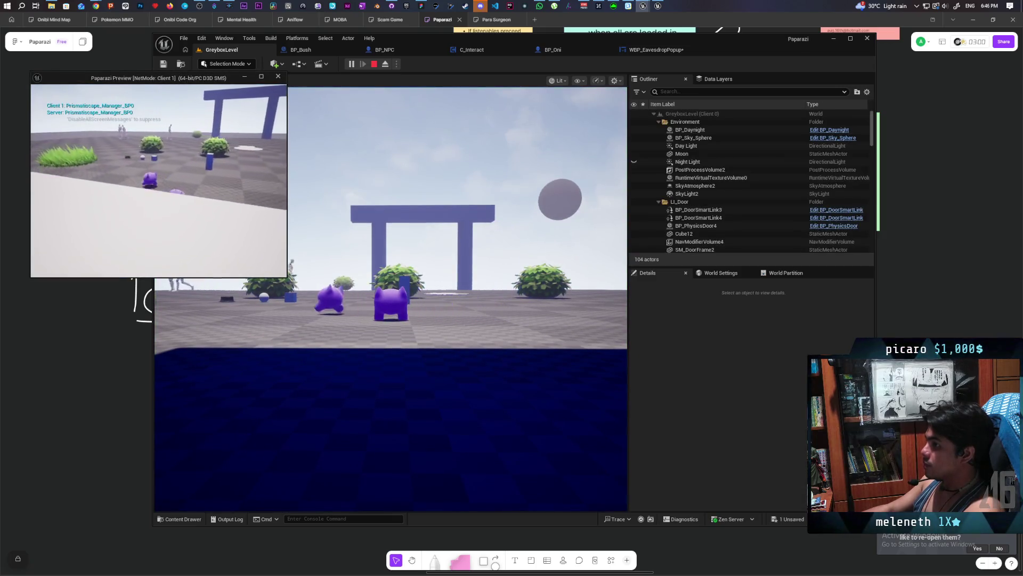
# - Walk toward the NPC to check the popup, stop play, and reopen WBP_EavesdropPopup
pyautogui.press('w')
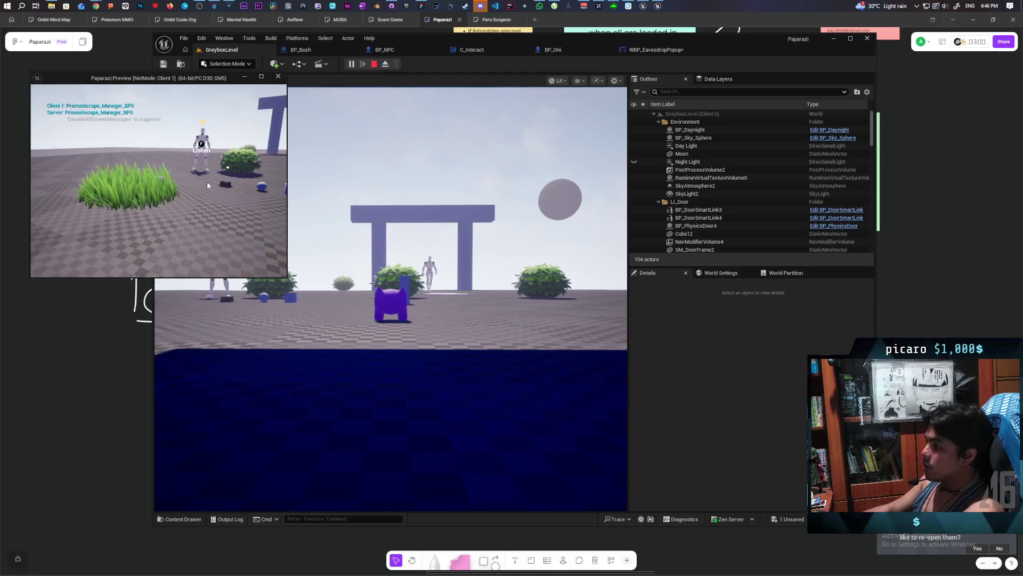
pyautogui.press('Escape')
pyautogui.click(642, 49)
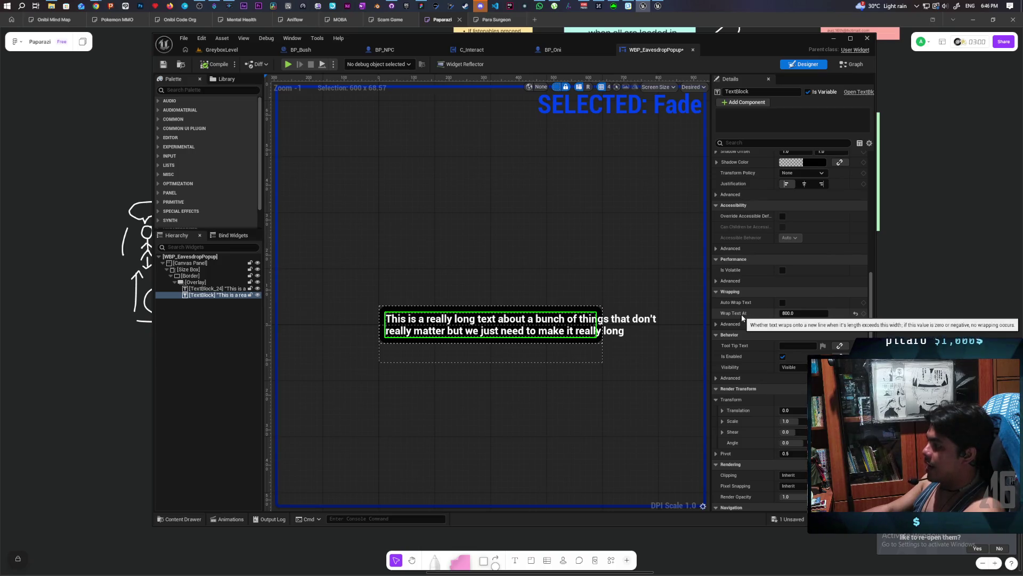
# - Enable Auto Wrap Text on the first text block and give the Overlay Fill horizontal and vertical alignment
pyautogui.click(783, 303)
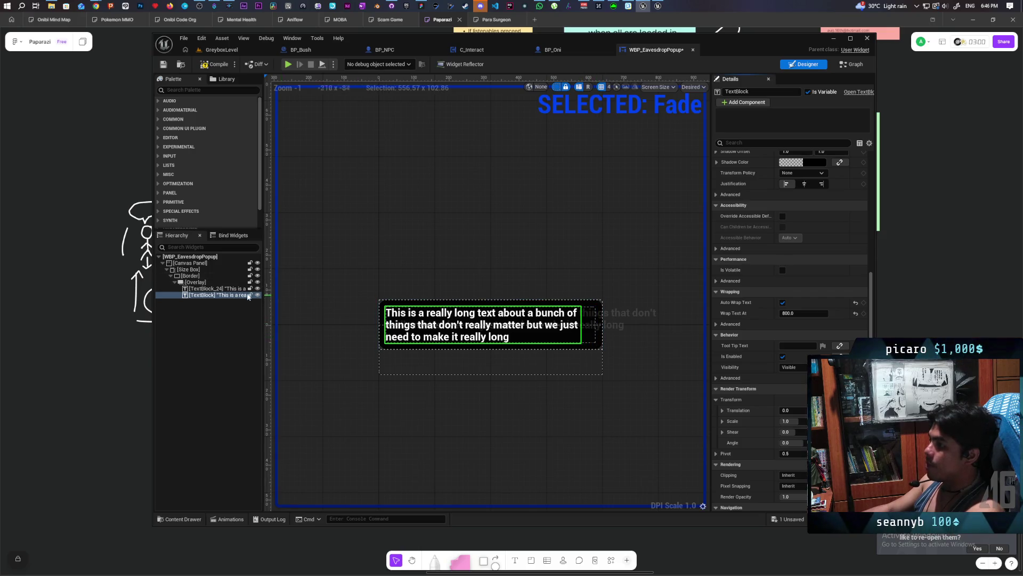
pyautogui.click(196, 282)
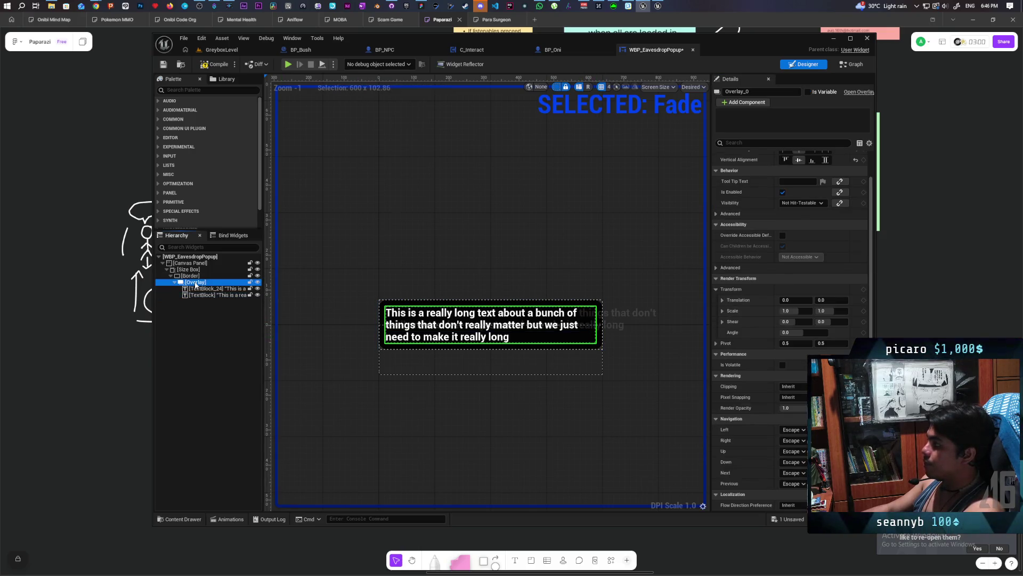
pyautogui.scroll(1, 788, 317)
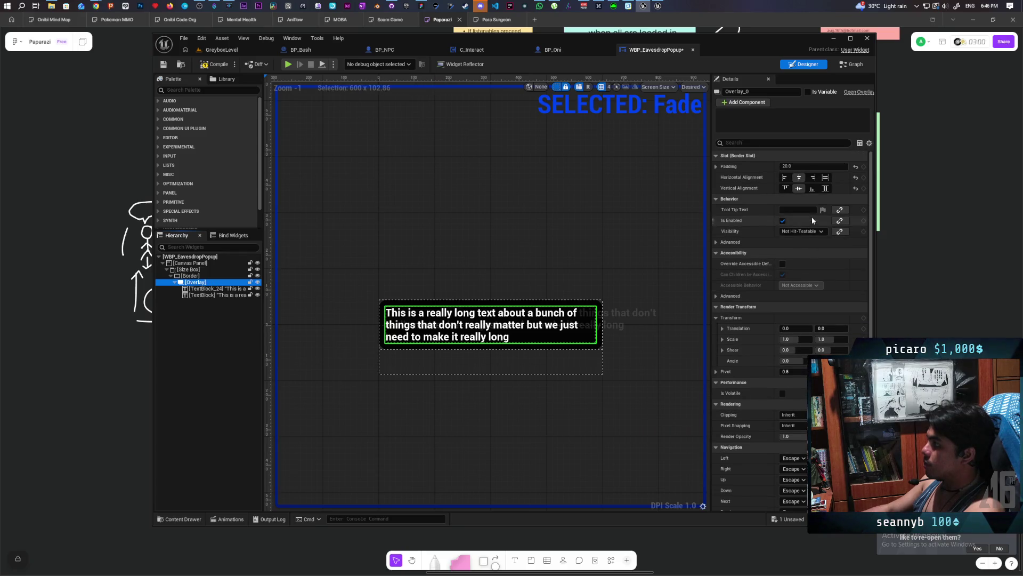
pyautogui.click(825, 178)
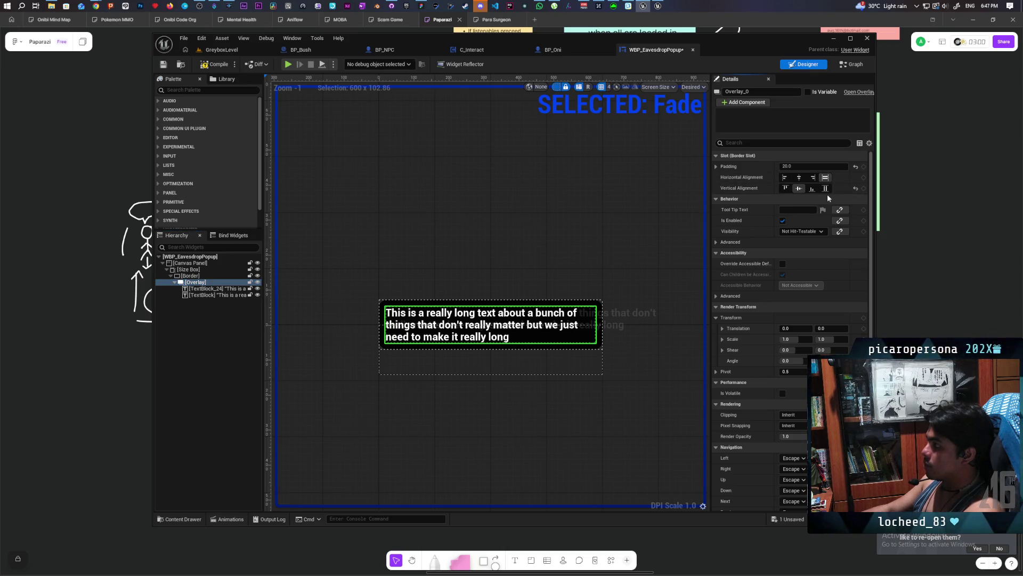
pyautogui.click(827, 192)
pyautogui.click(798, 189)
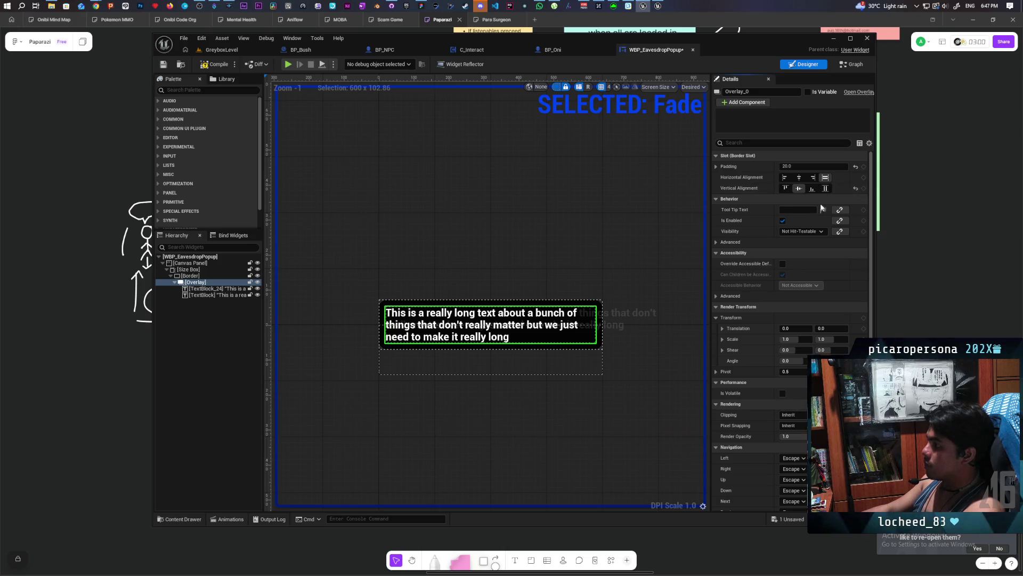
pyautogui.click(826, 188)
# - Inspect the Border, Size Box and both text blocks, reviewing TextBlock_24's settings
pyautogui.click(206, 275)
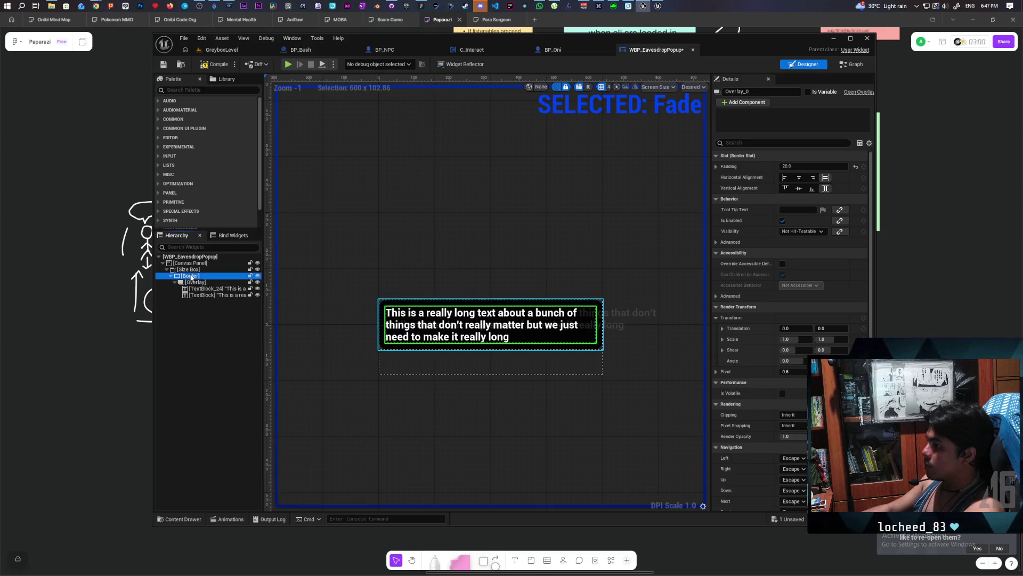
pyautogui.click(205, 270)
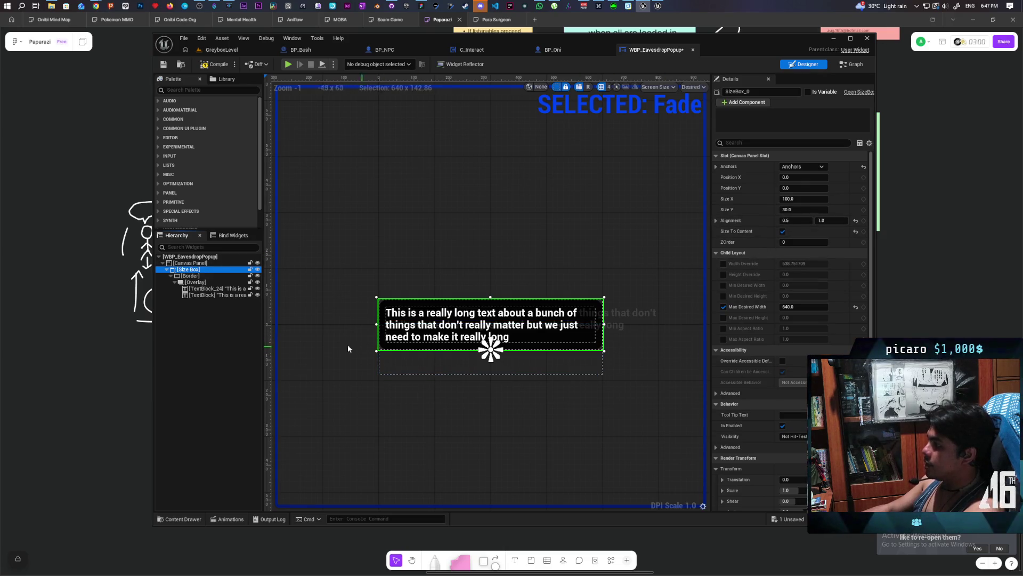
pyautogui.click(209, 294)
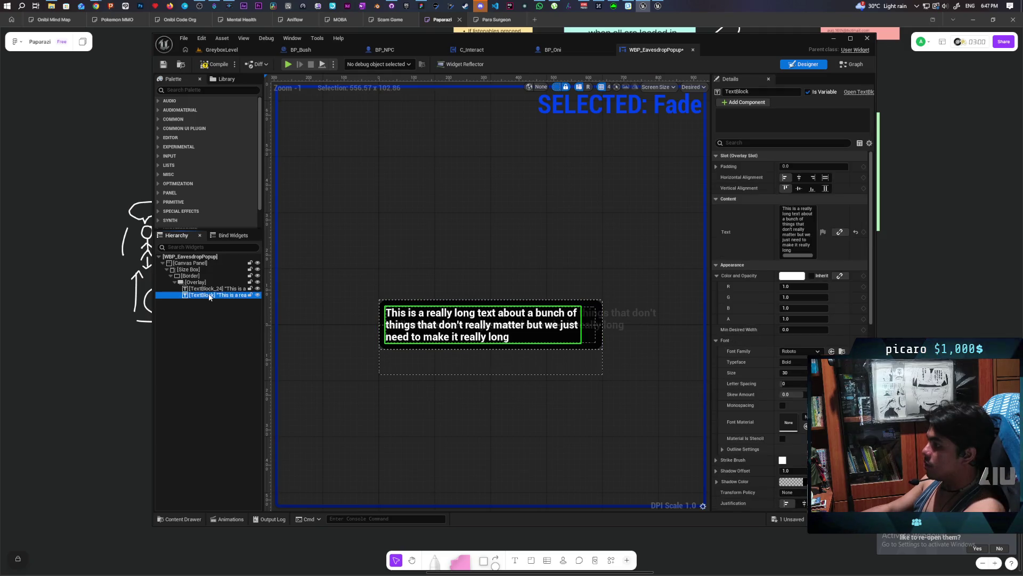
pyautogui.click(218, 289)
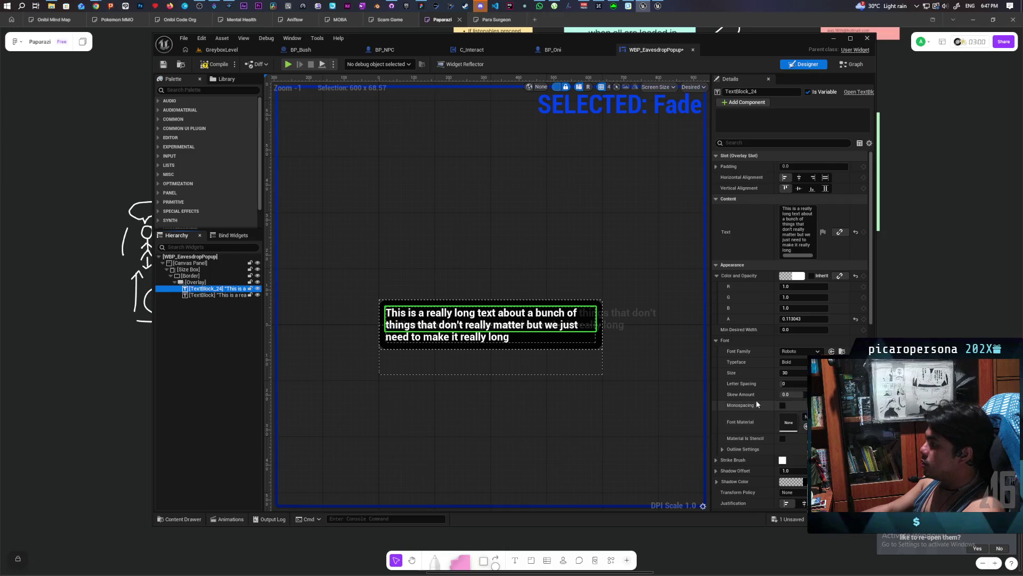
pyautogui.scroll(-3, 757, 404)
pyautogui.scroll(-9, 758, 404)
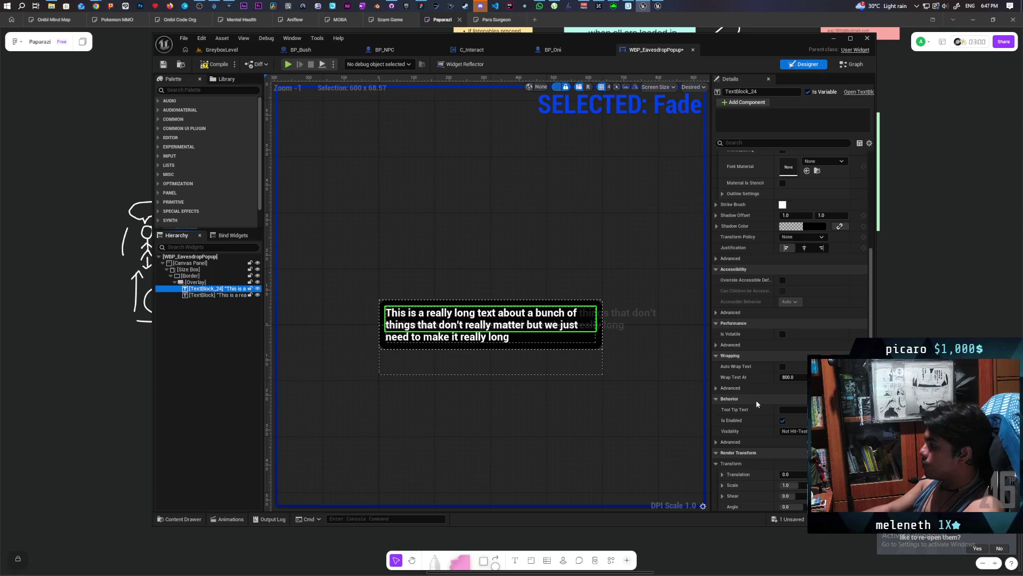
# - Turn Auto Wrap Text on for TextBlock_24, comparing with the other text block, then return to GreyboxLevel
pyautogui.click(782, 367)
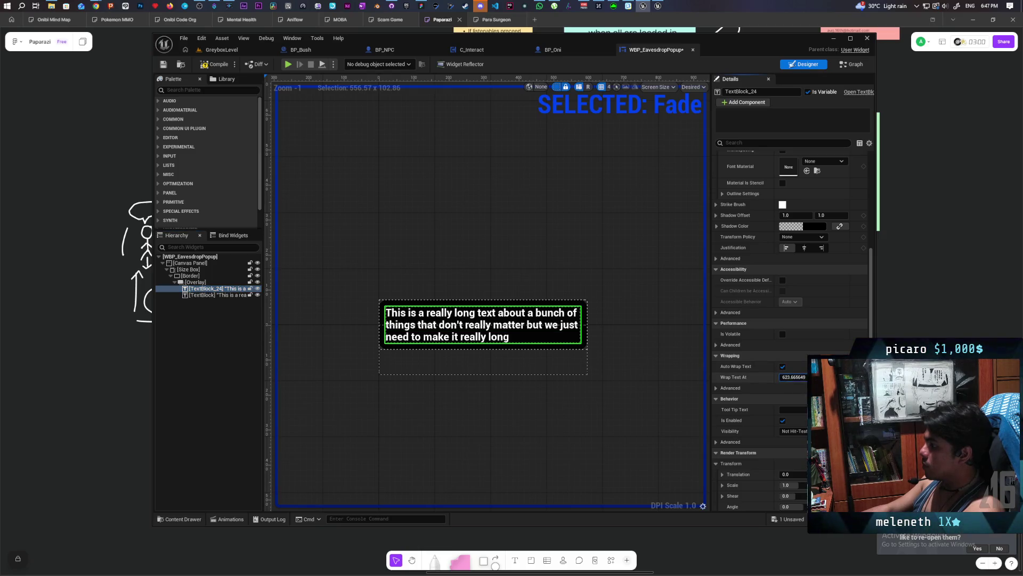
pyautogui.moveTo(795, 377)
pyautogui.mouseDown()
pyautogui.moveTo(781, 377)
pyautogui.moveTo(805, 376)
pyautogui.mouseUp()
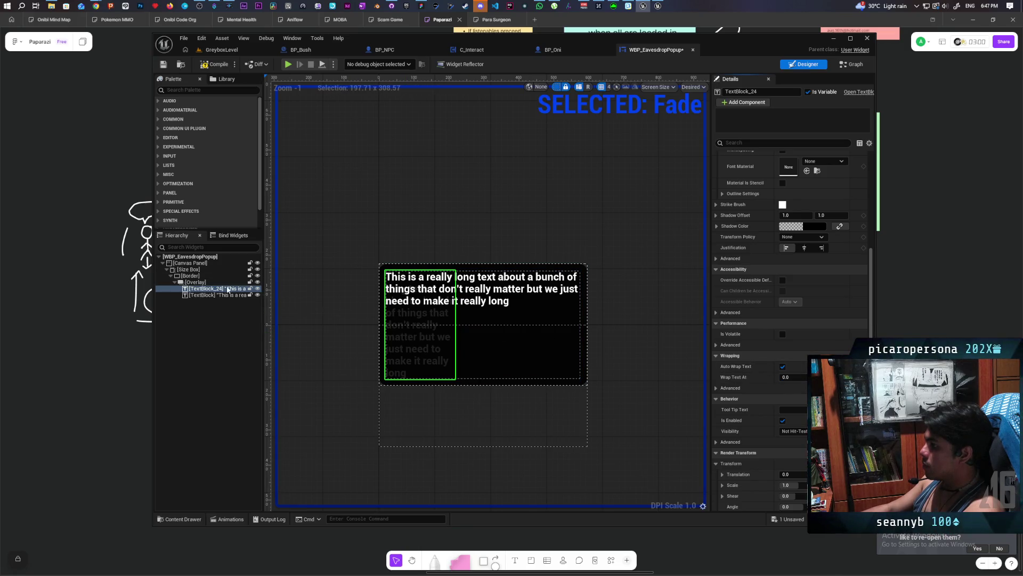
pyautogui.click(405, 296)
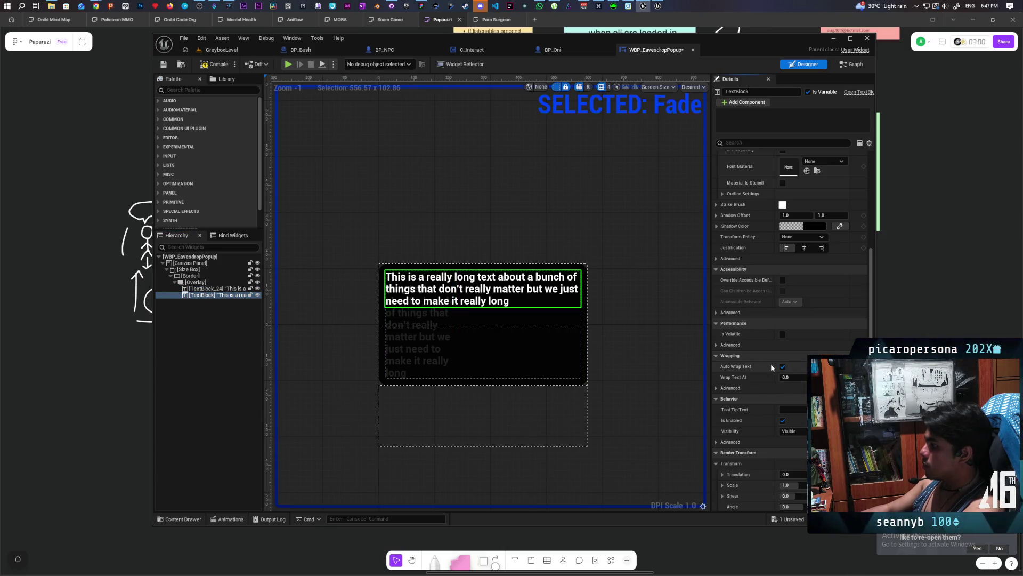
pyautogui.click(207, 289)
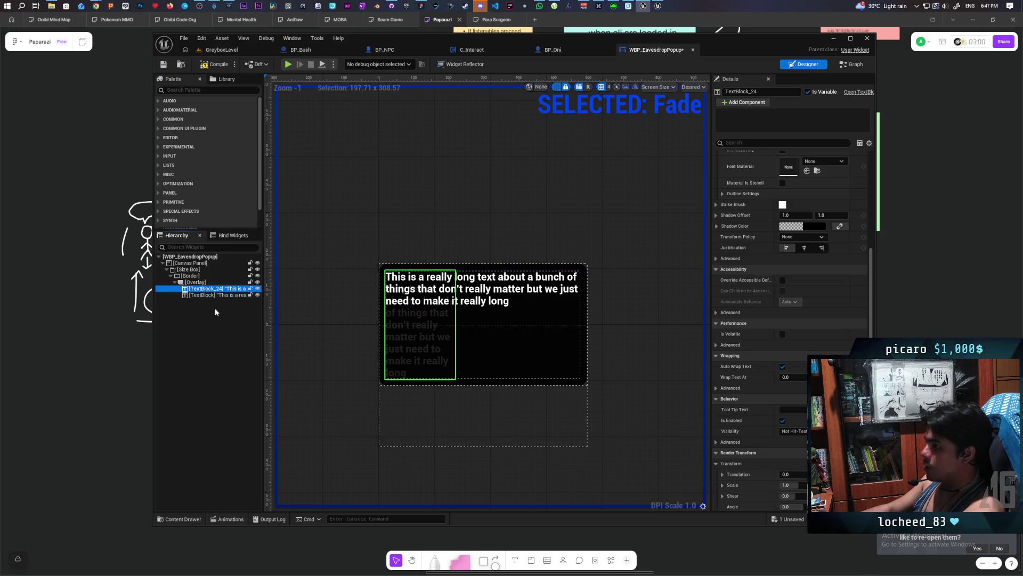
pyautogui.click(783, 367)
pyautogui.click(783, 367)
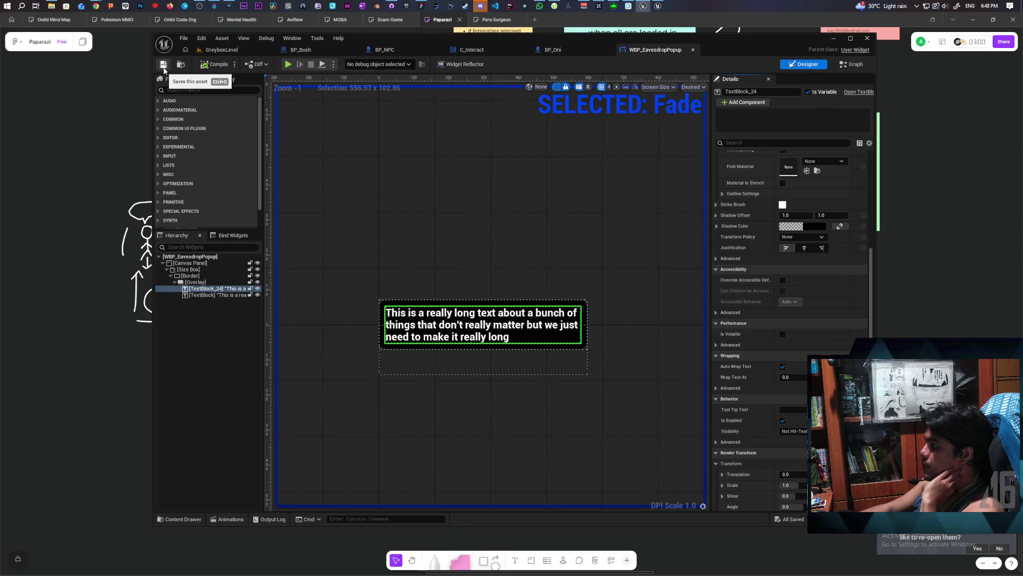
pyautogui.click(222, 50)
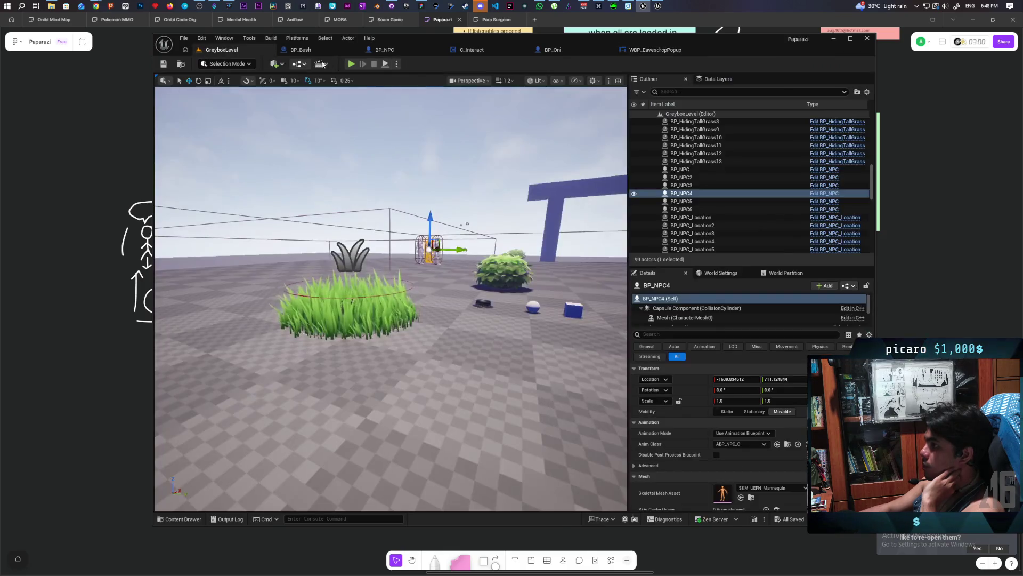
# - Start a play session with Alt+P and walk forward toward the NPC by the grass
pyautogui.hotkey('alt', 'p')
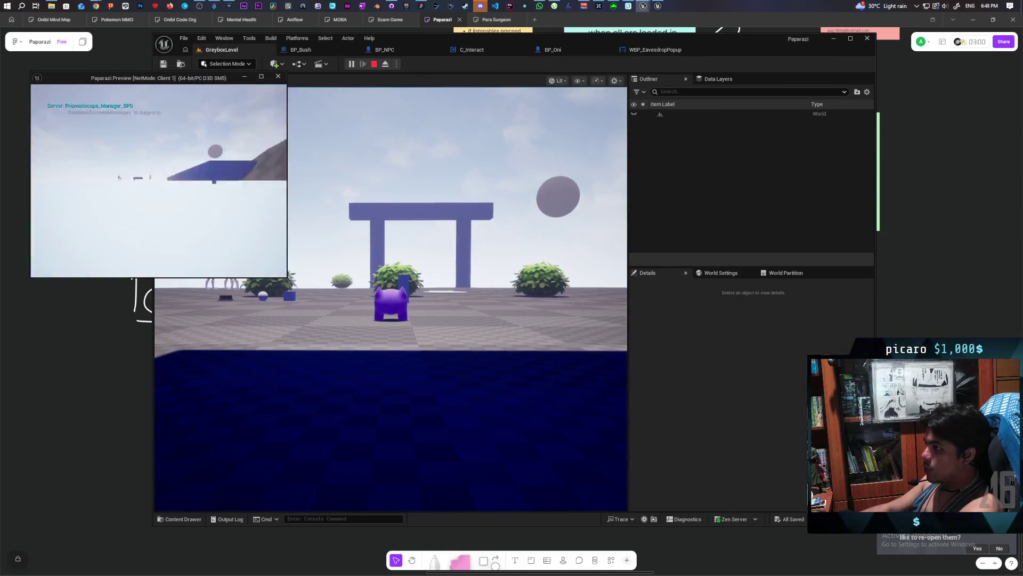
pyautogui.press('w')
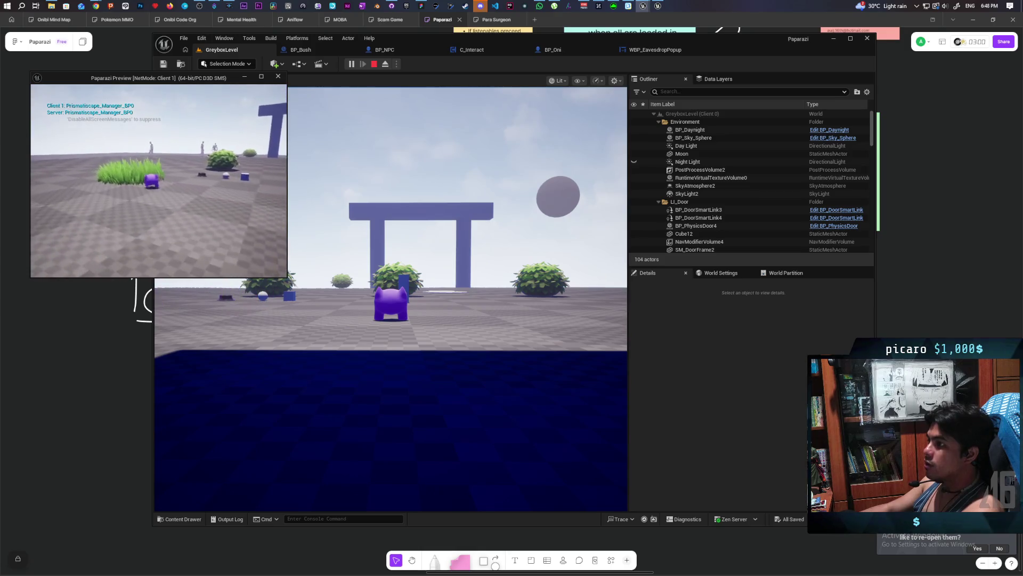
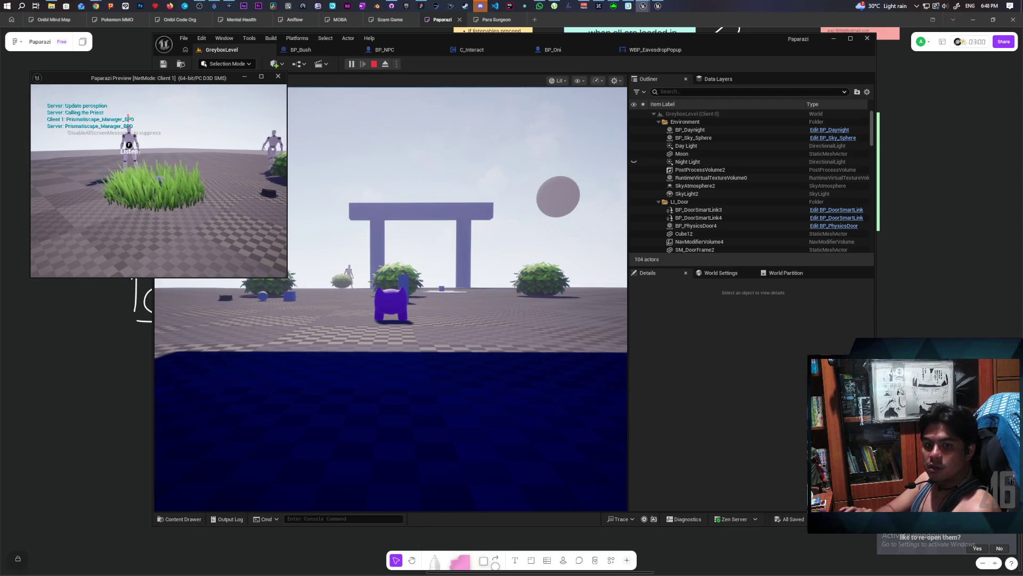
# - End the Play-in-Editor test and bring up the WBP_EavesdropPopup widget designer
pyautogui.press('Escape')
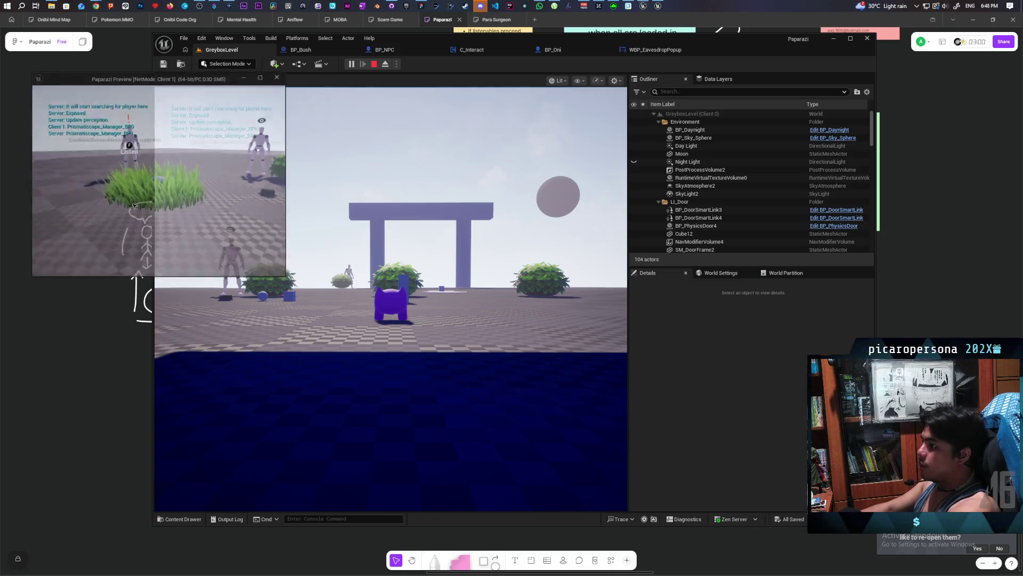
pyautogui.click(654, 51)
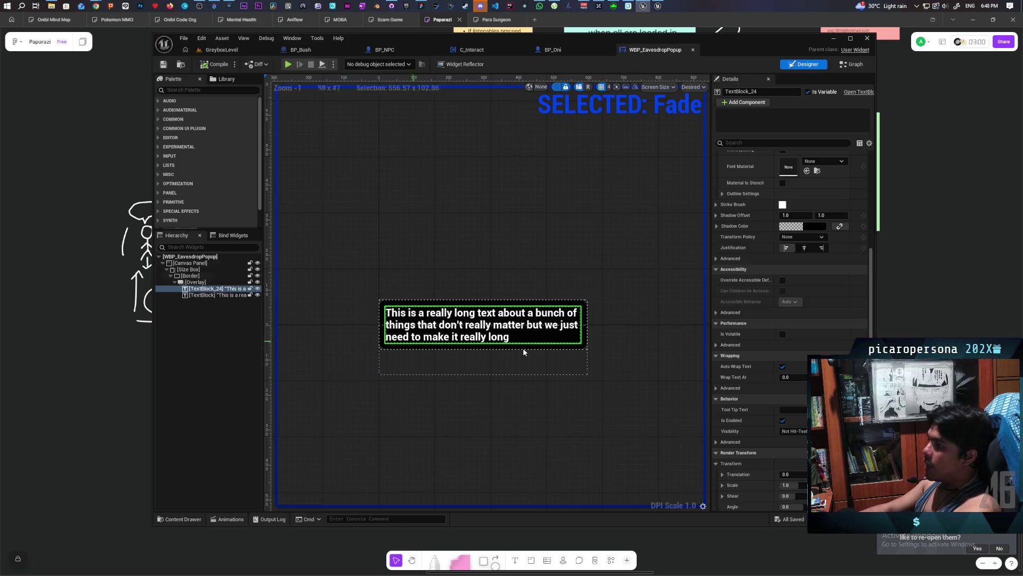
# - Disable Auto Wrap Text on TextBlock_24 and TextBlock, then drag TextBlock_24's Wrap Text At to about 600
pyautogui.click(784, 367)
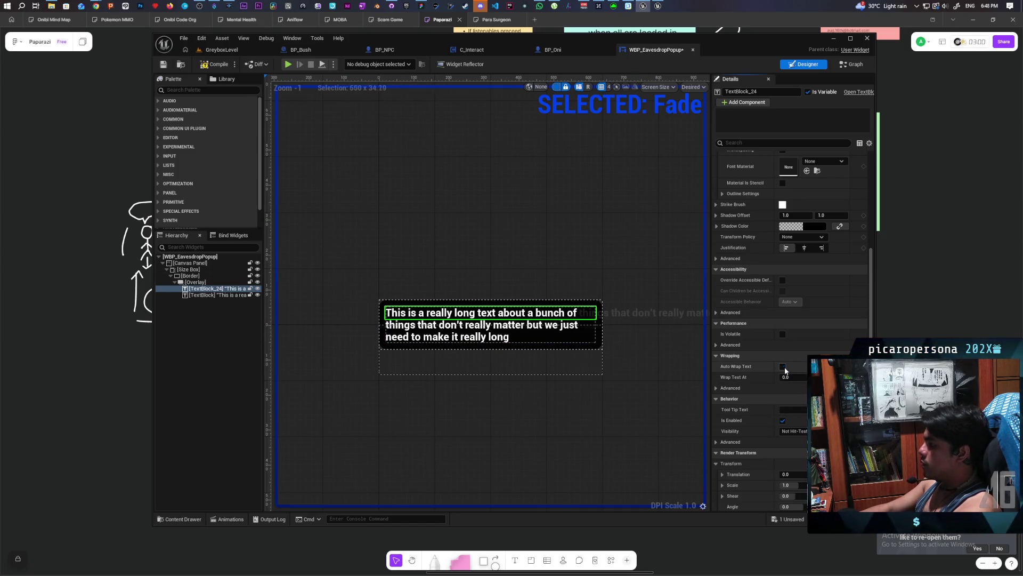
pyautogui.click(216, 295)
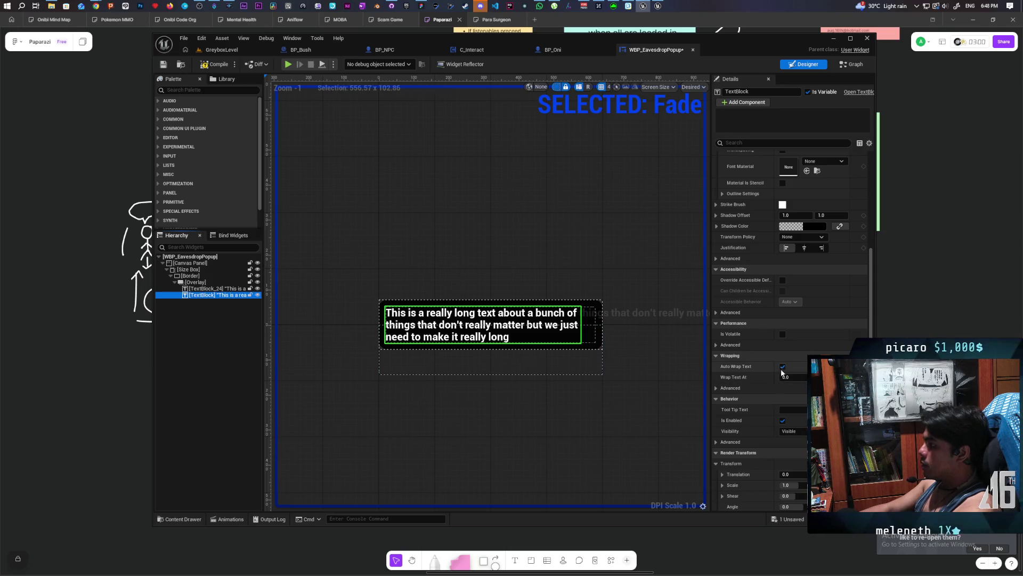
pyautogui.click(782, 366)
pyautogui.click(225, 288)
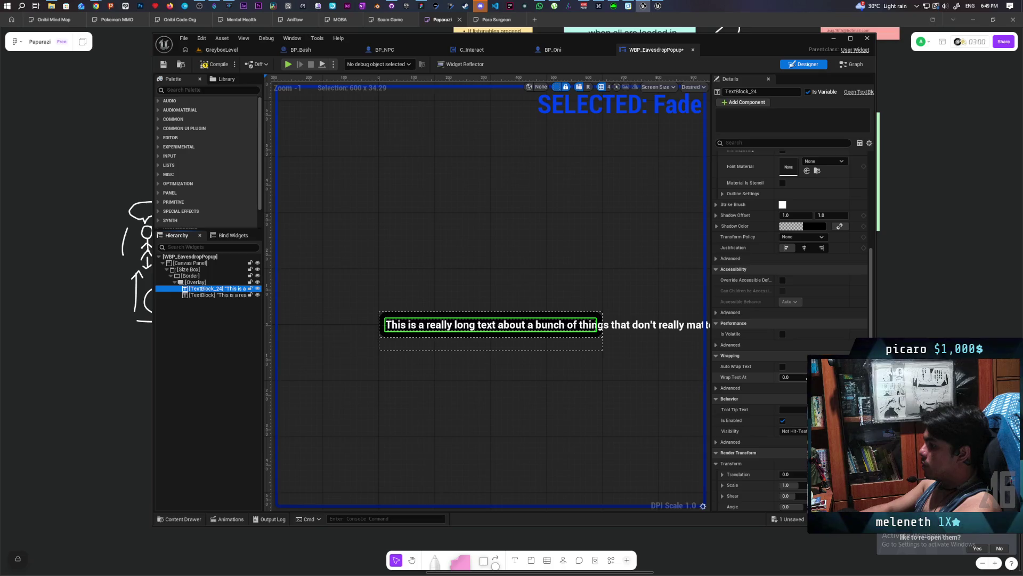
pyautogui.moveTo(806, 377); pyautogui.dragTo(936, 378)
# - Try TextBlock_24 Wrap Text At values of 600, 650, 630 and 620
pyautogui.write('600')
pyautogui.press('Return')
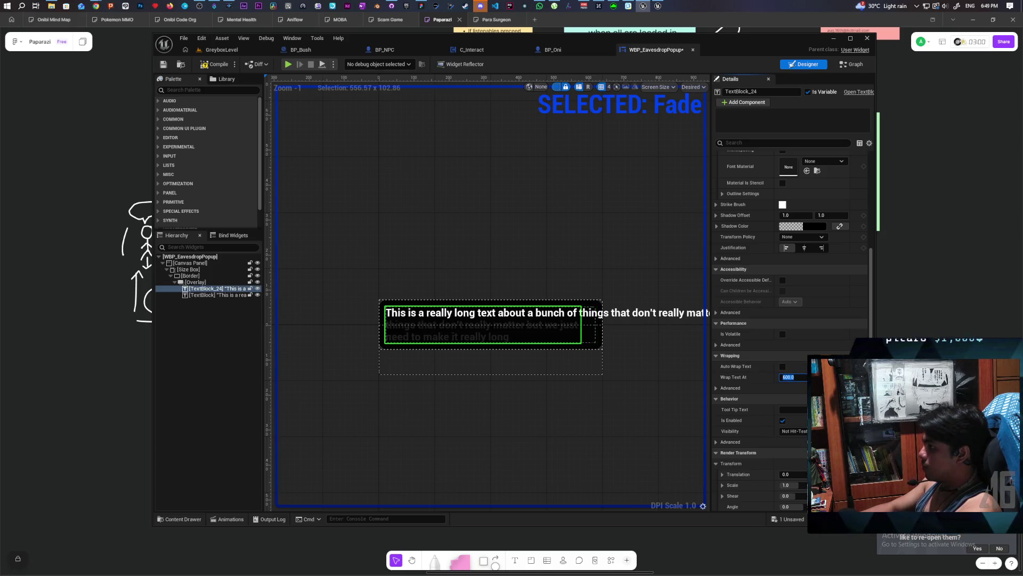
pyautogui.click(791, 377)
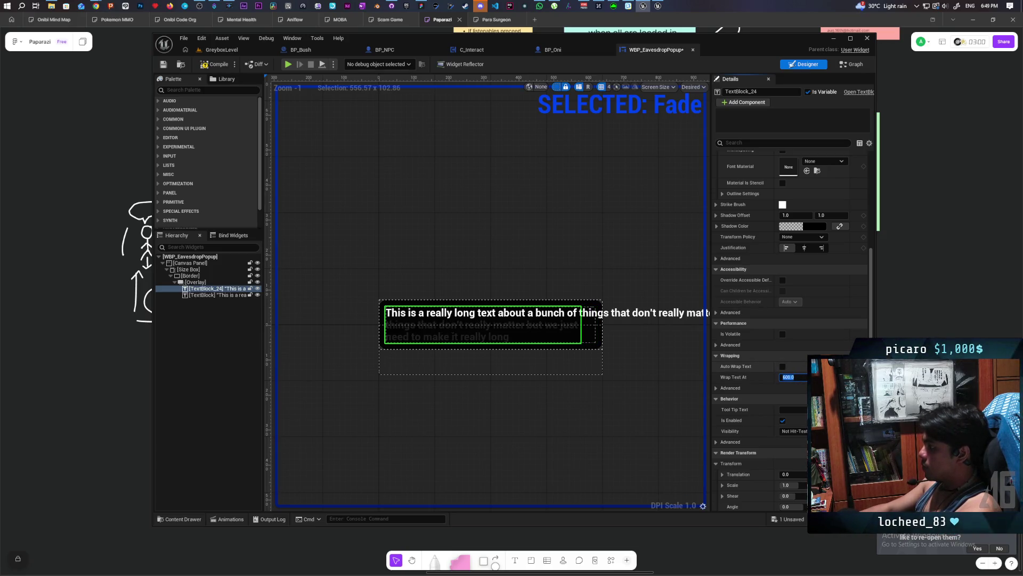
pyautogui.write('650')
pyautogui.press('Return')
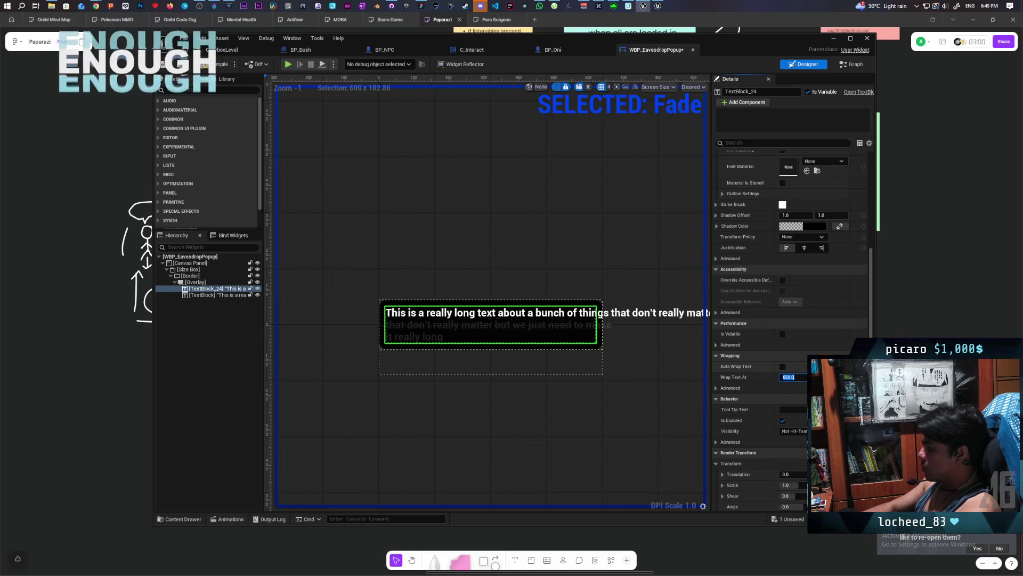
pyautogui.write('630')
pyautogui.press('Return')
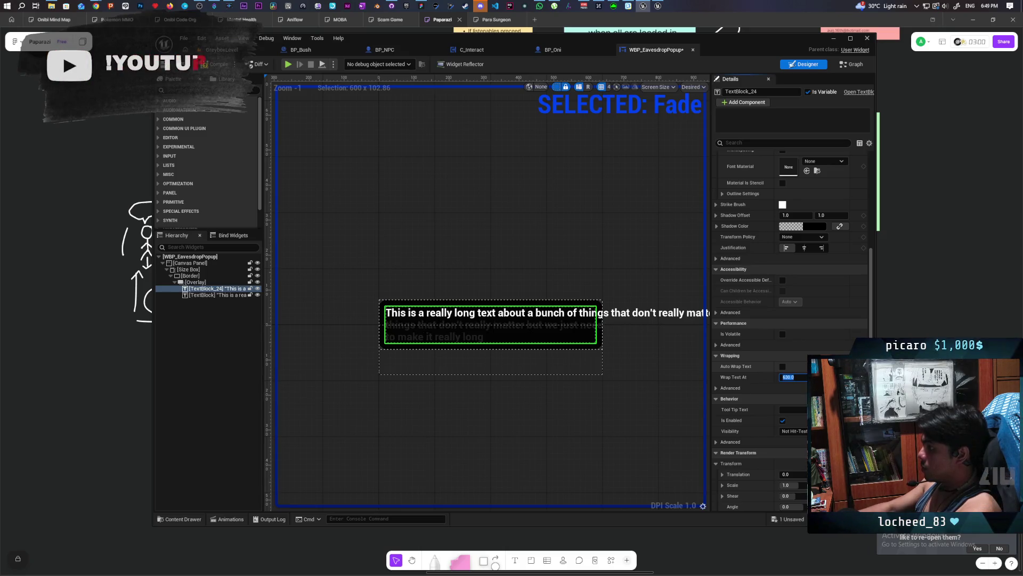
pyautogui.write('620')
pyautogui.press('Return')
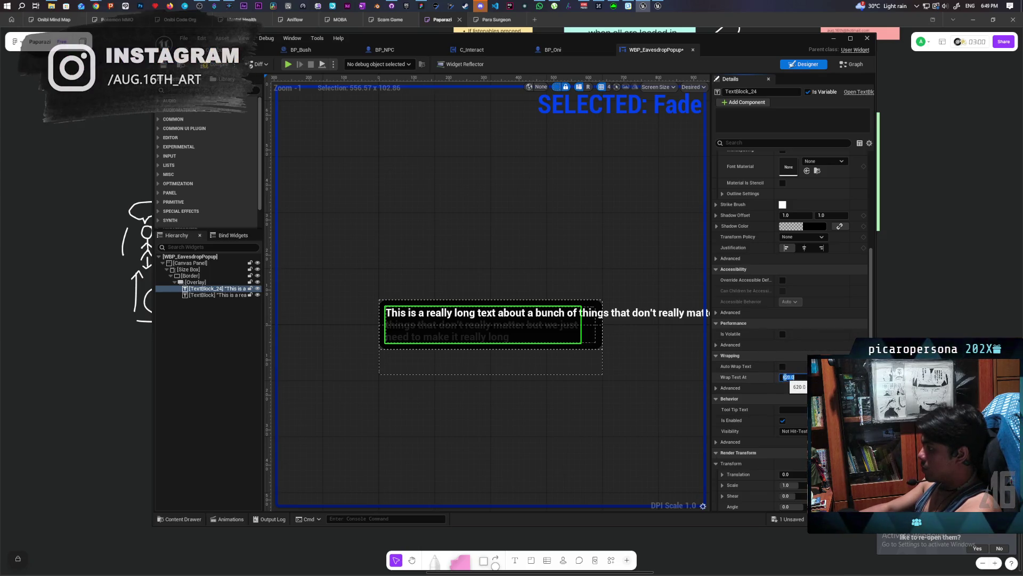
# - Fine-tune TextBlock_24's wrap width to 633.740723, copy it, and select the other TextBlock
pyautogui.moveTo(778, 379)
pyautogui.mouseDown()
pyautogui.moveTo(767, 378)
pyautogui.moveTo(785, 378)
pyautogui.mouseUp()
pyautogui.click(793, 377)
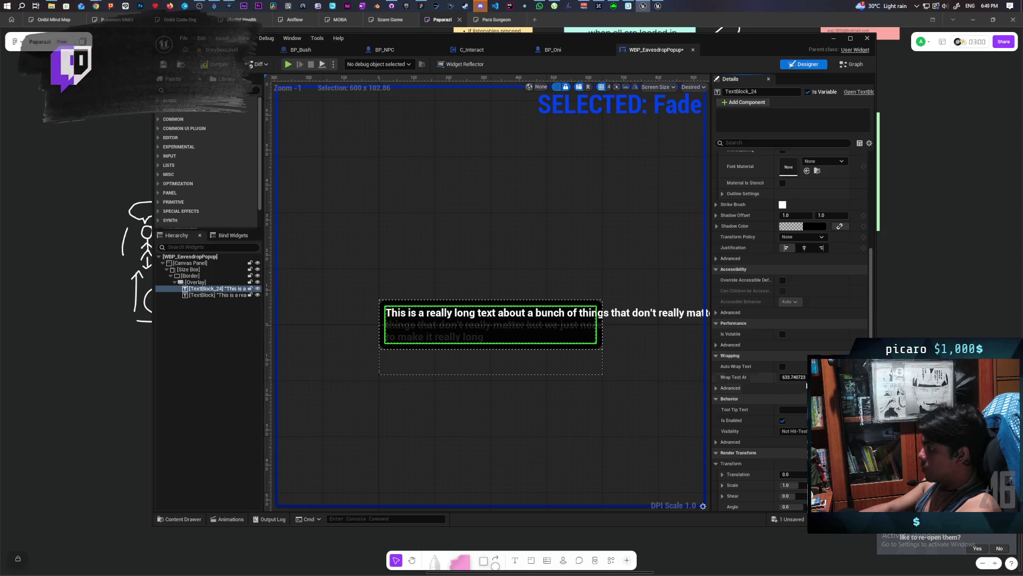
pyautogui.click(217, 294)
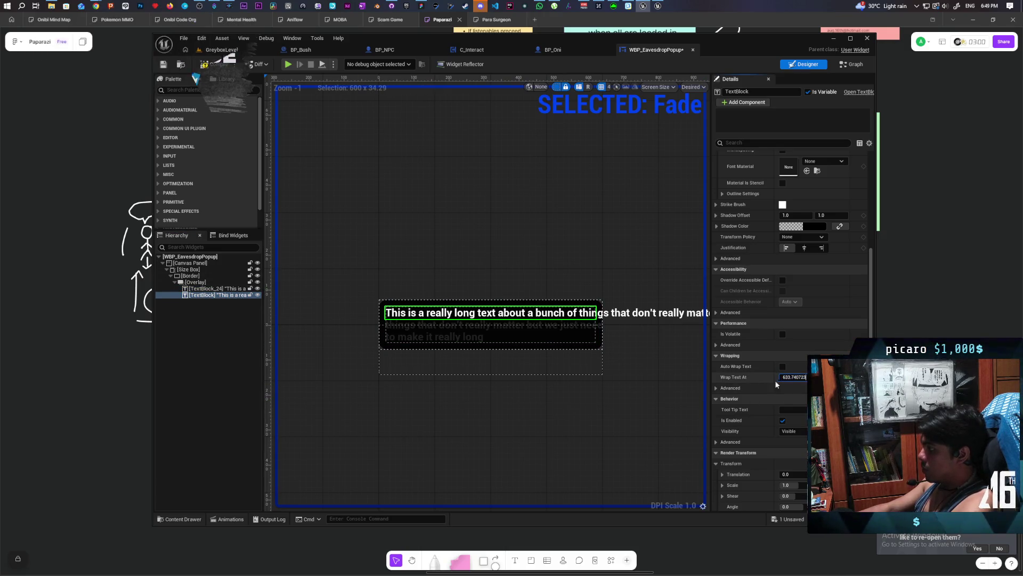
# - Paste 633.740723 as TextBlock's Wrap Text At, then change it to 640
pyautogui.hotkey('ctrl', 'v')
pyautogui.press('Return')
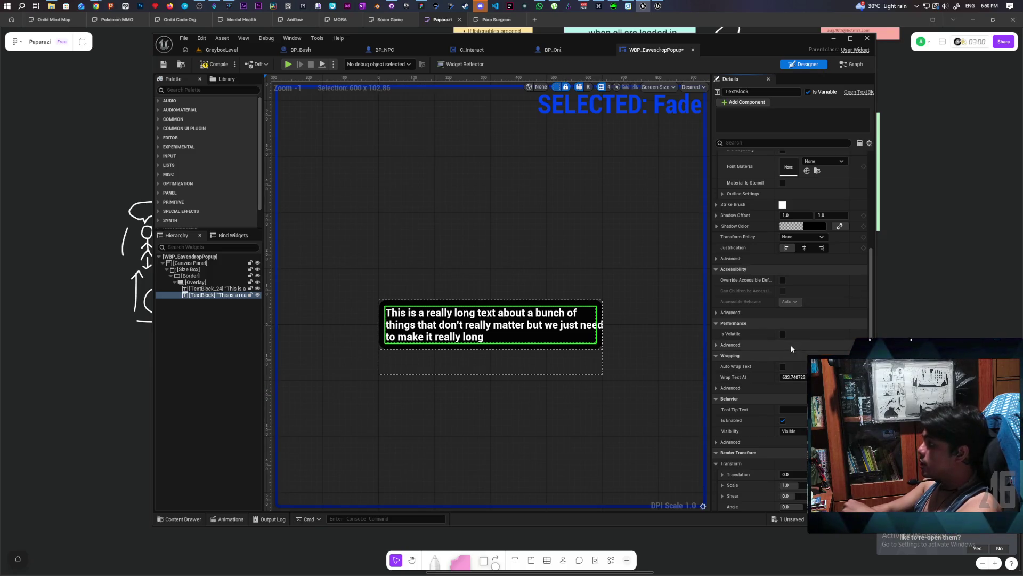
pyautogui.click(800, 378)
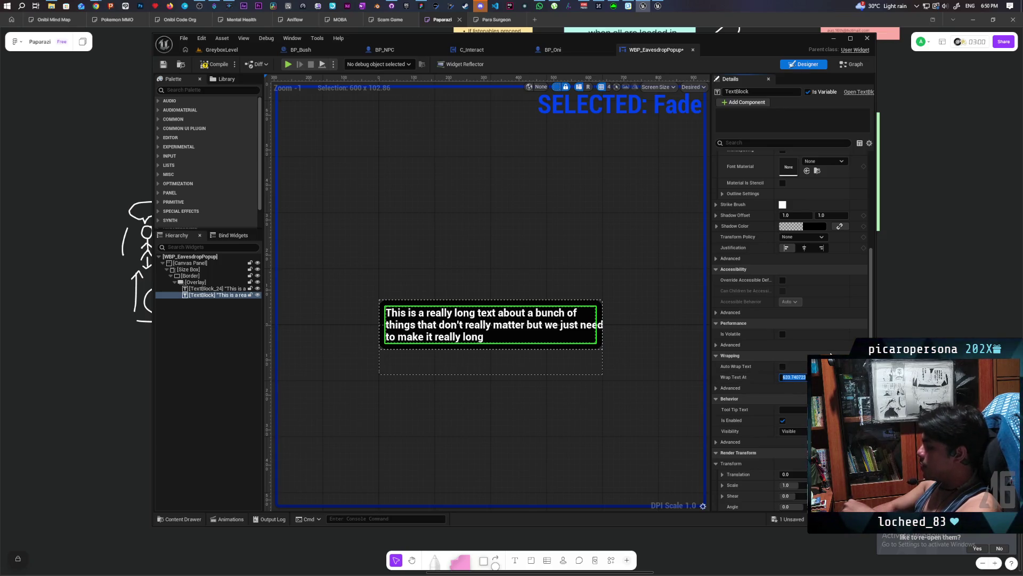
pyautogui.write('640')
pyautogui.press('Return')
# - Set TextBlock_24's Wrap Text At to 640, then to 630
pyautogui.click(198, 288)
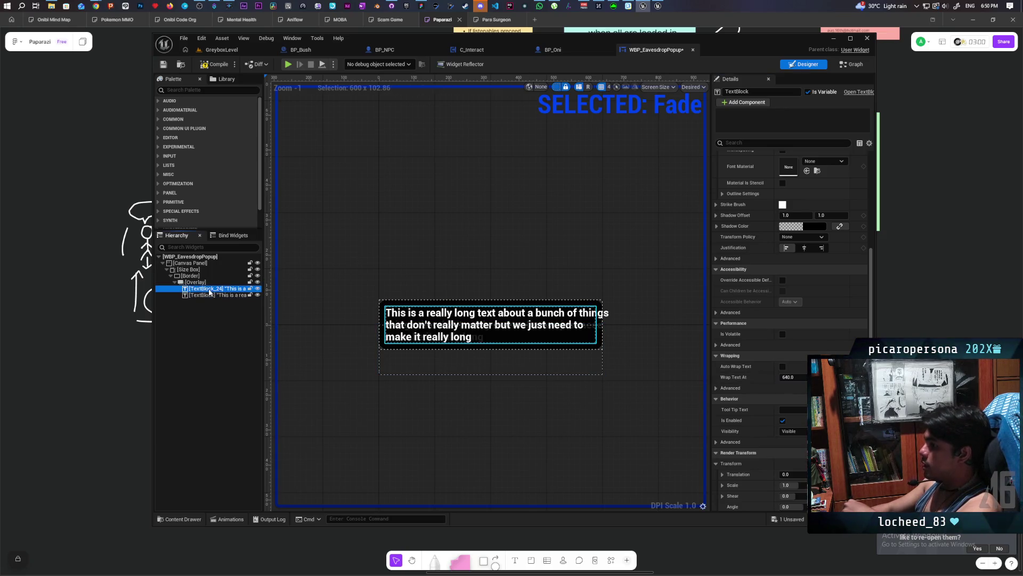
pyautogui.click(802, 378)
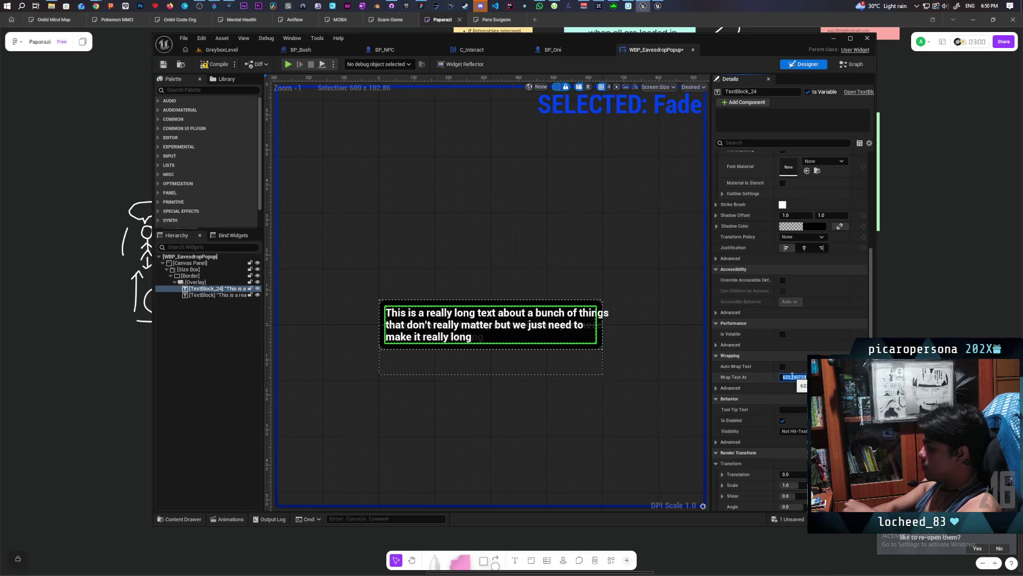
pyautogui.write('640')
pyautogui.press('Return')
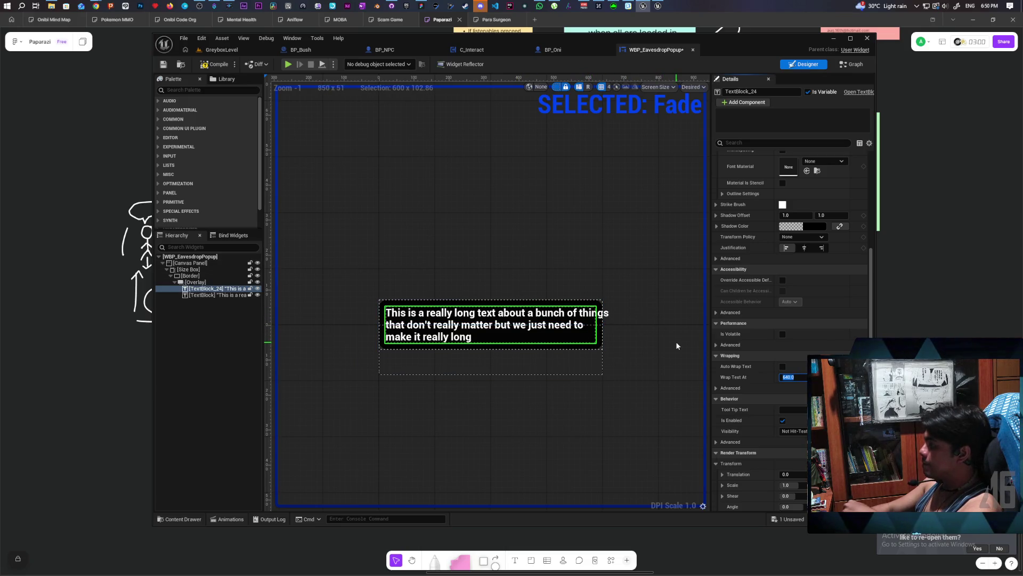
pyautogui.write('630')
pyautogui.press('Return')
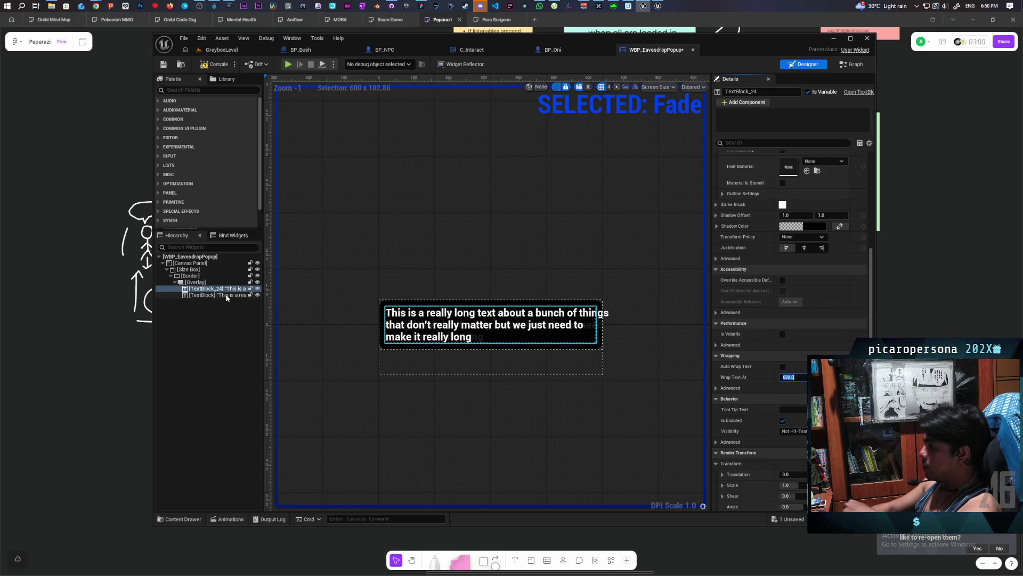
# - Set the second TextBlock's Wrap Text At to 630, correcting a mistyped 360
pyautogui.click(226, 295)
pyautogui.click(788, 376)
pyautogui.write('360')
pyautogui.press('BackSpace')
pyautogui.press('BackSpace')
pyautogui.press('BackSpace')
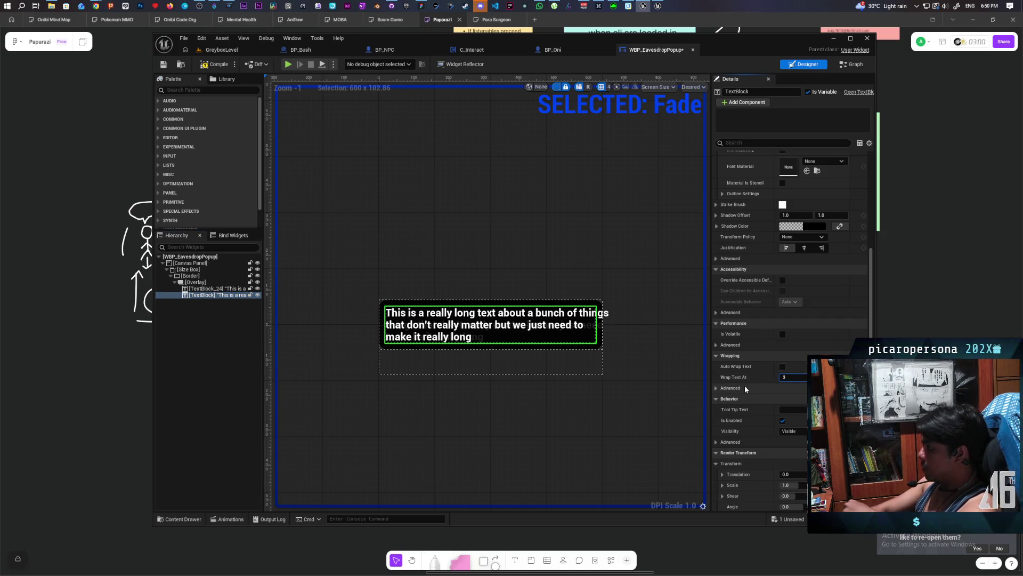
pyautogui.write('630')
pyautogui.press('Return')
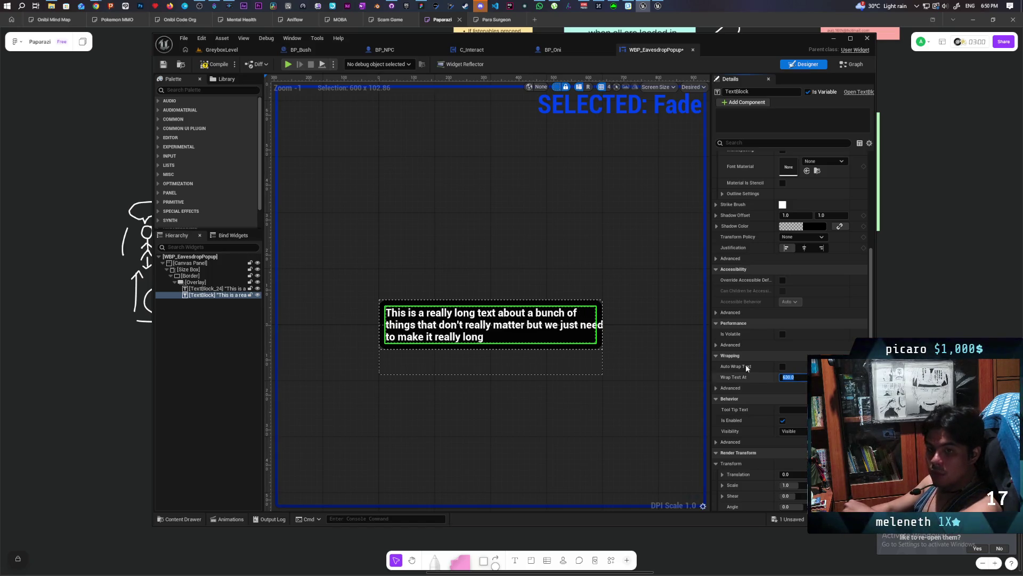
# - Toggle Auto Wrap Text on, drop the wrap width to 0, and turn auto wrap off again
pyautogui.click(782, 367)
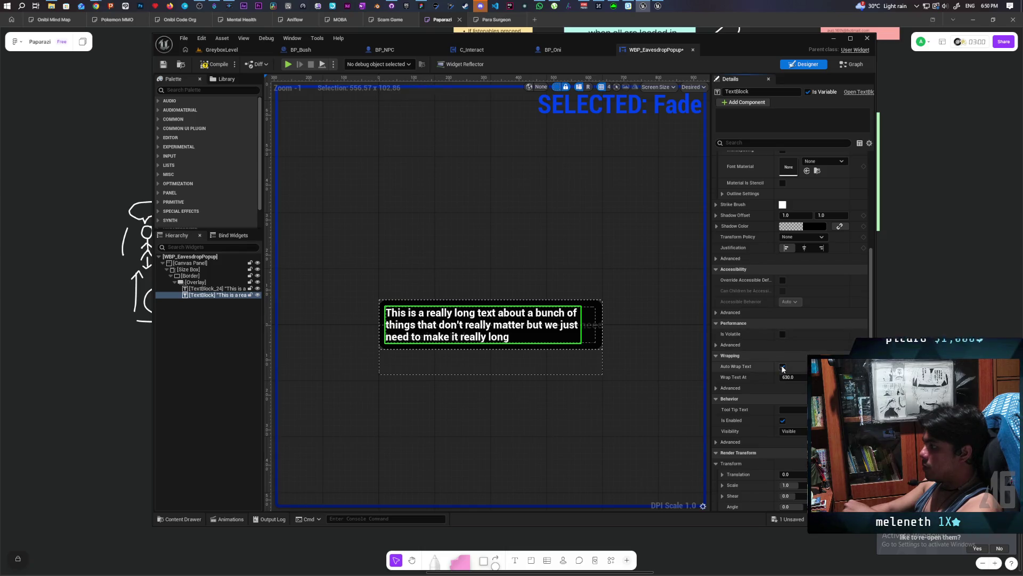
pyautogui.moveTo(789, 377); pyautogui.dragTo(757, 377)
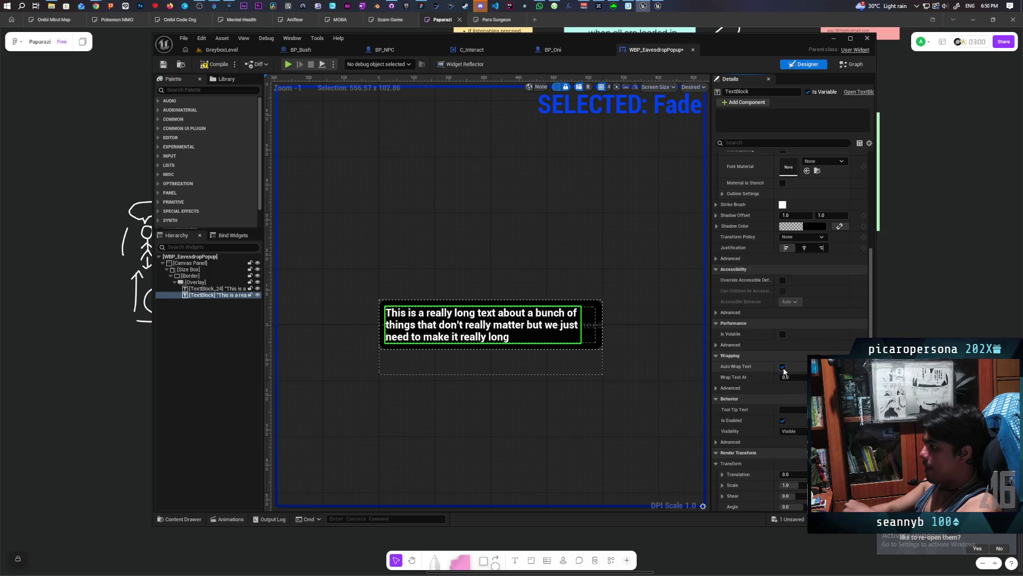
pyautogui.click(782, 367)
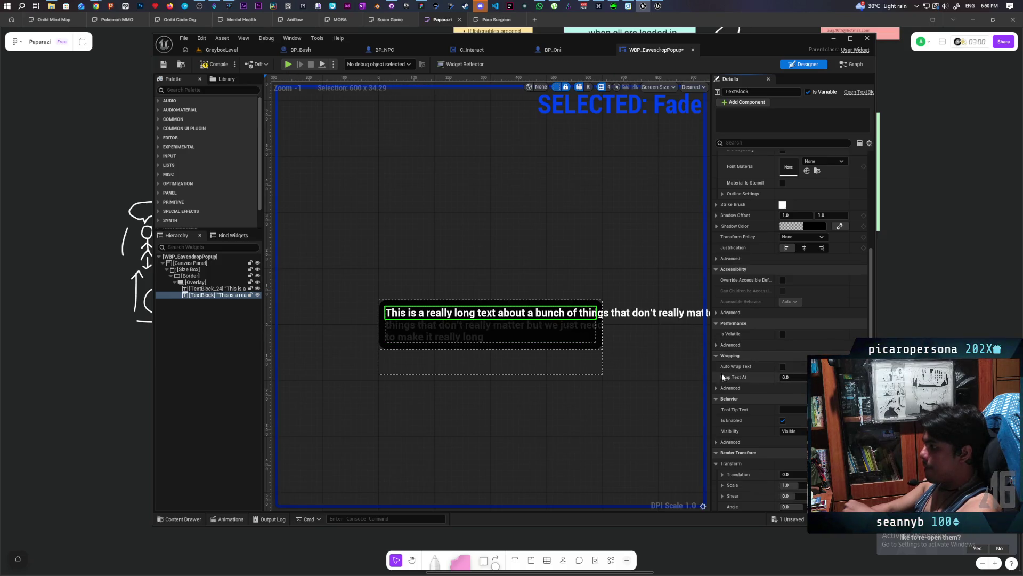
pyautogui.click(788, 376)
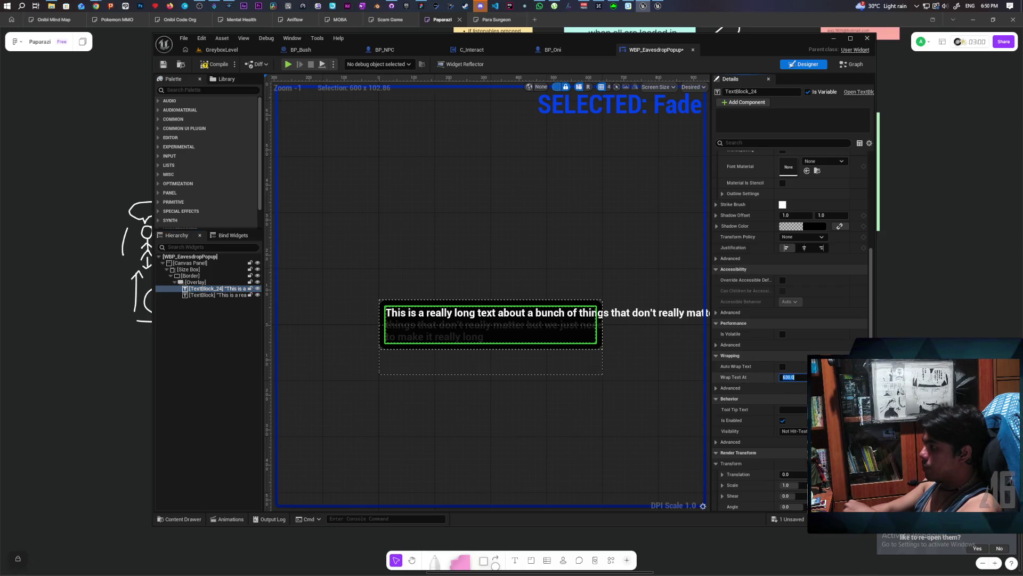
# - Give both TextBlocks a 600 wrap width and launch a Play-in-Editor test in GreyboxLevel
pyautogui.click(245, 295)
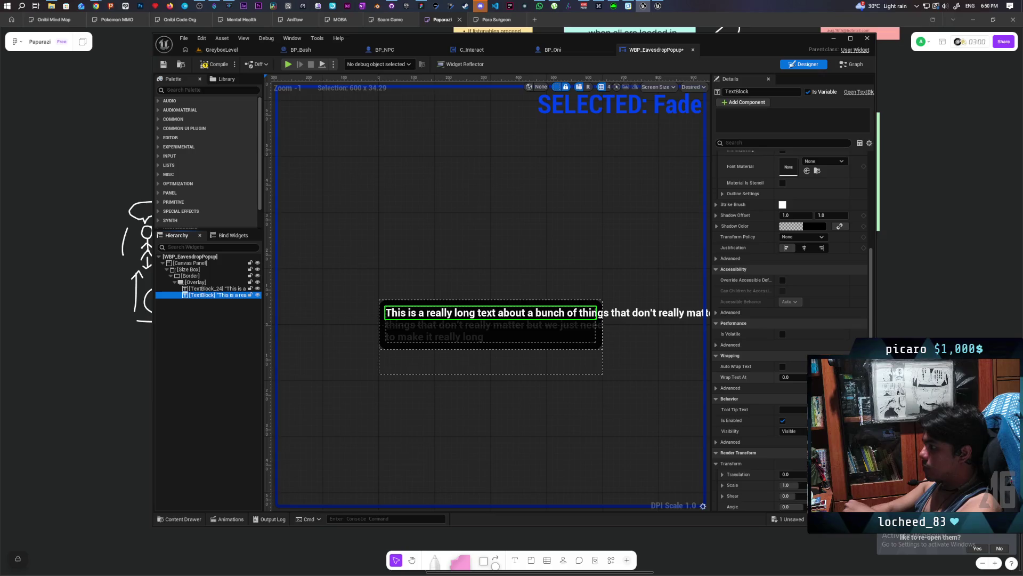
pyautogui.click(788, 377)
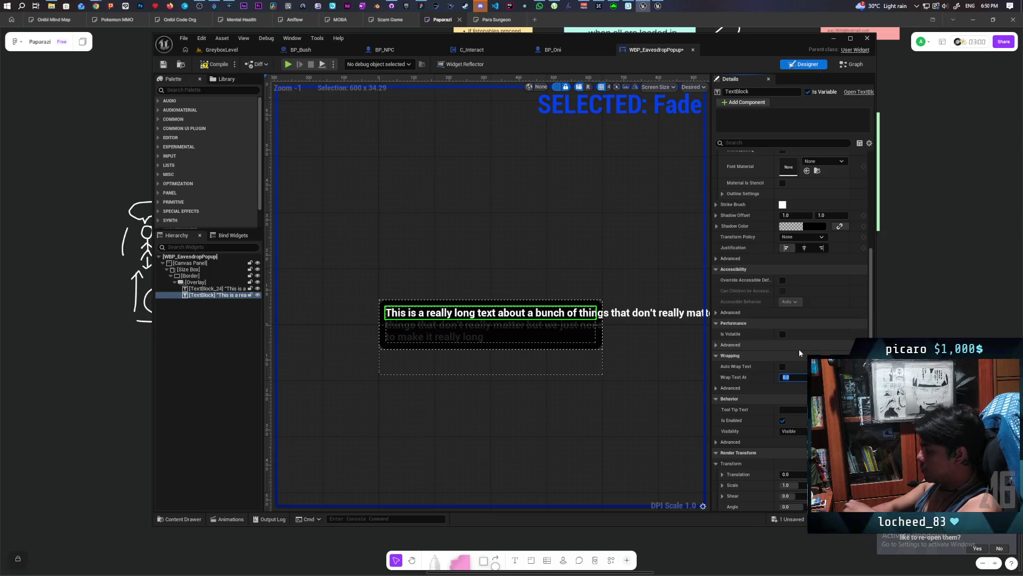
pyautogui.write('600')
pyautogui.press('Return')
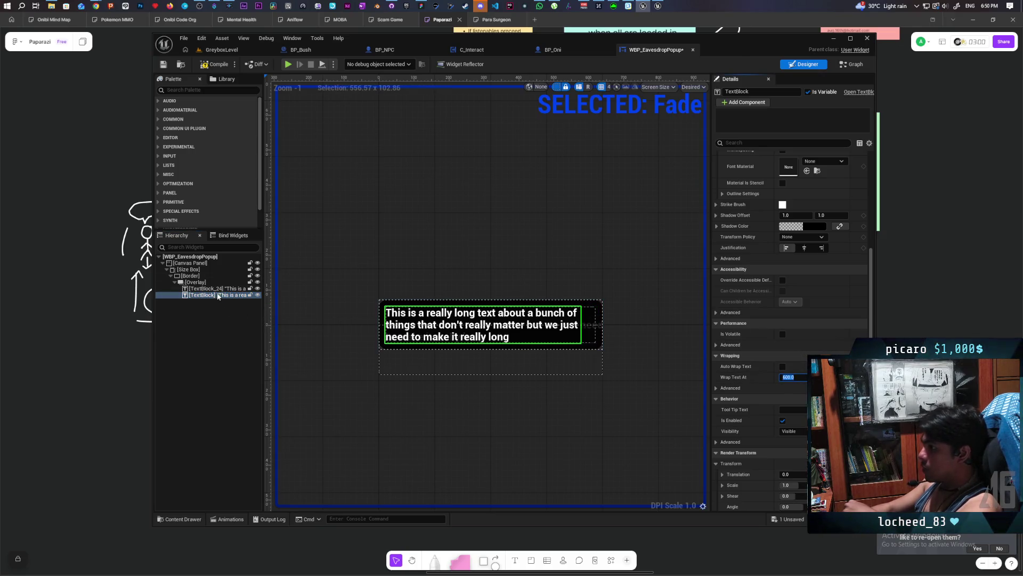
pyautogui.click(218, 288)
pyautogui.click(793, 377)
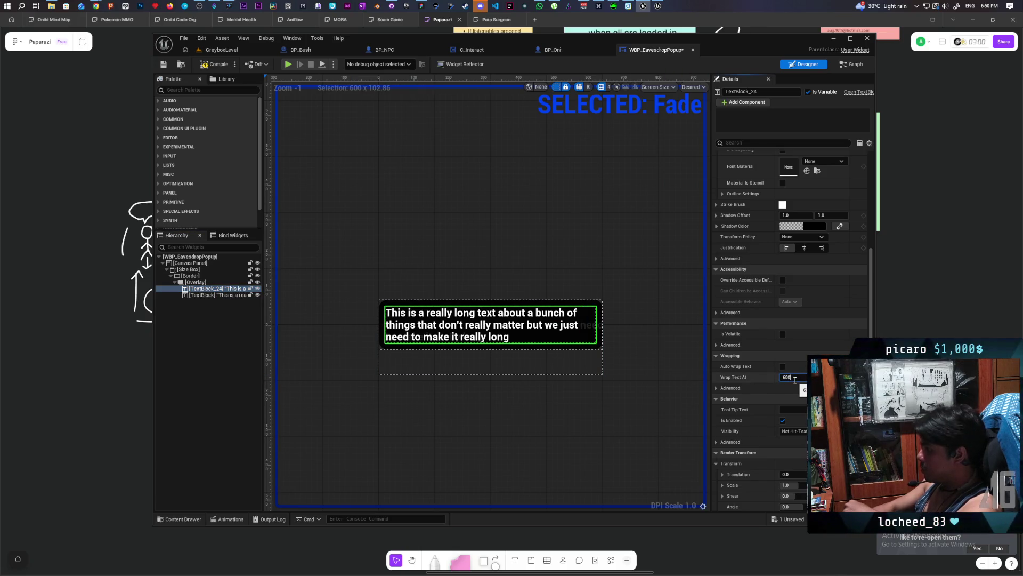
pyautogui.press('Return')
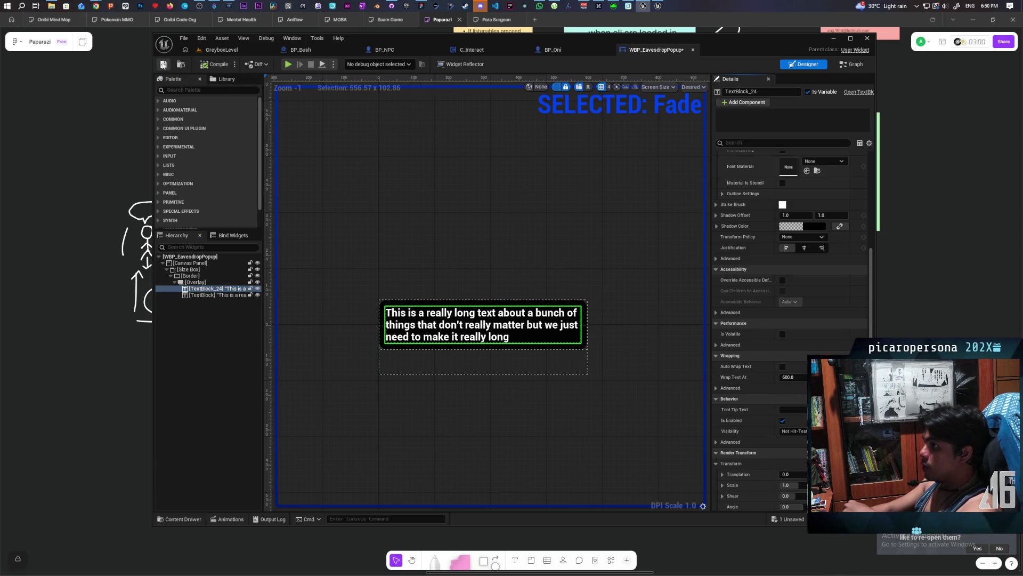
pyautogui.click(230, 51)
pyautogui.click(354, 65)
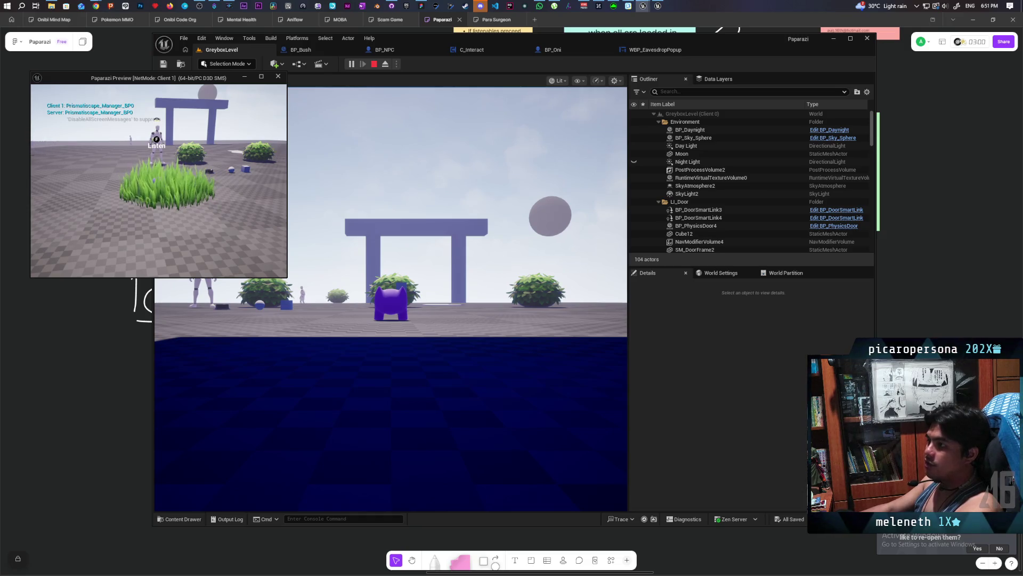
# - Walk the player into the grass patch in the PIE preview, then stop the test
pyautogui.press('s')
pyautogui.press('w')
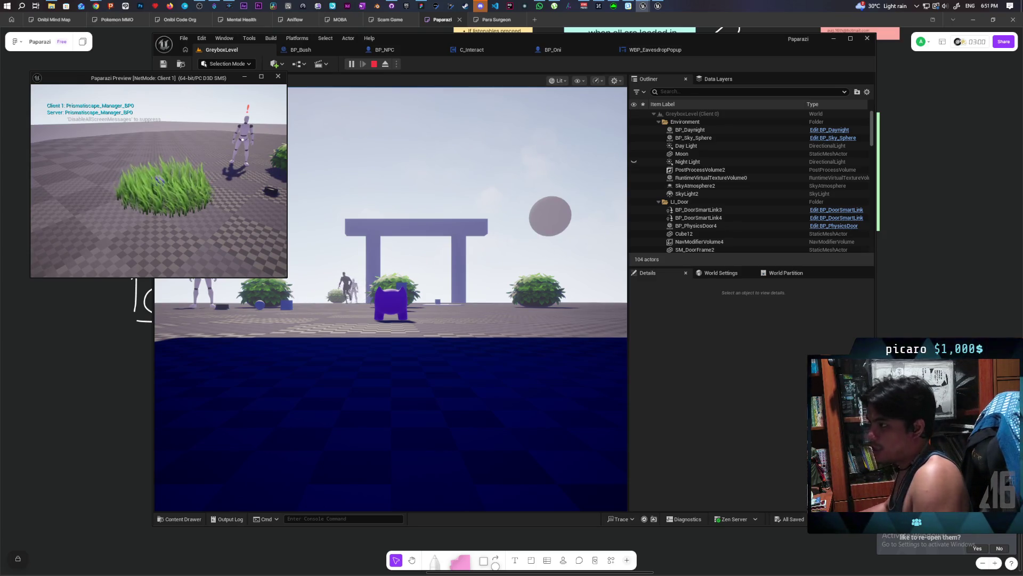
pyautogui.press('Escape')
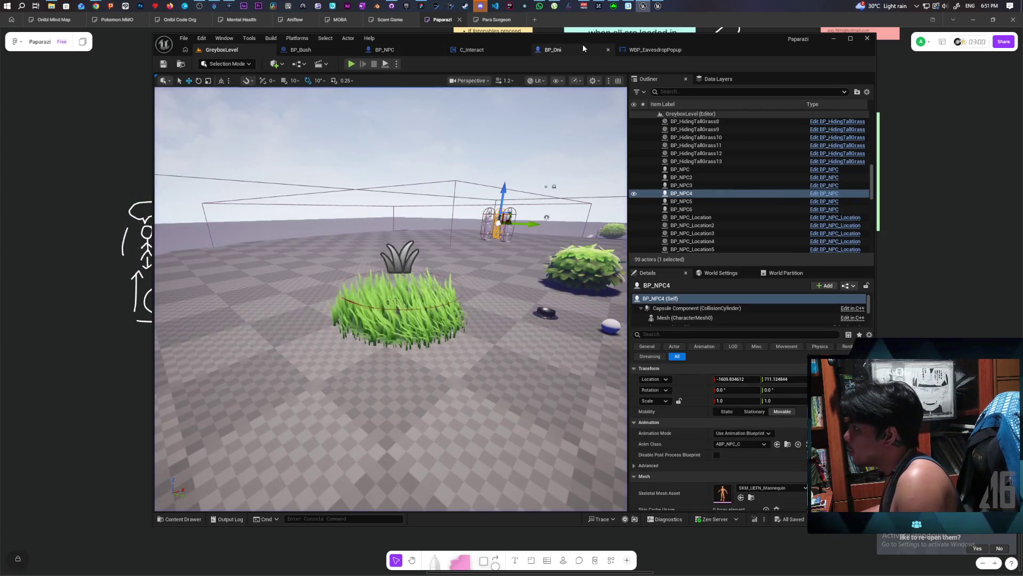
# - Turn Auto Wrap Text back on for the second TextBlock in WBP_EavesdropPopup
pyautogui.click(641, 49)
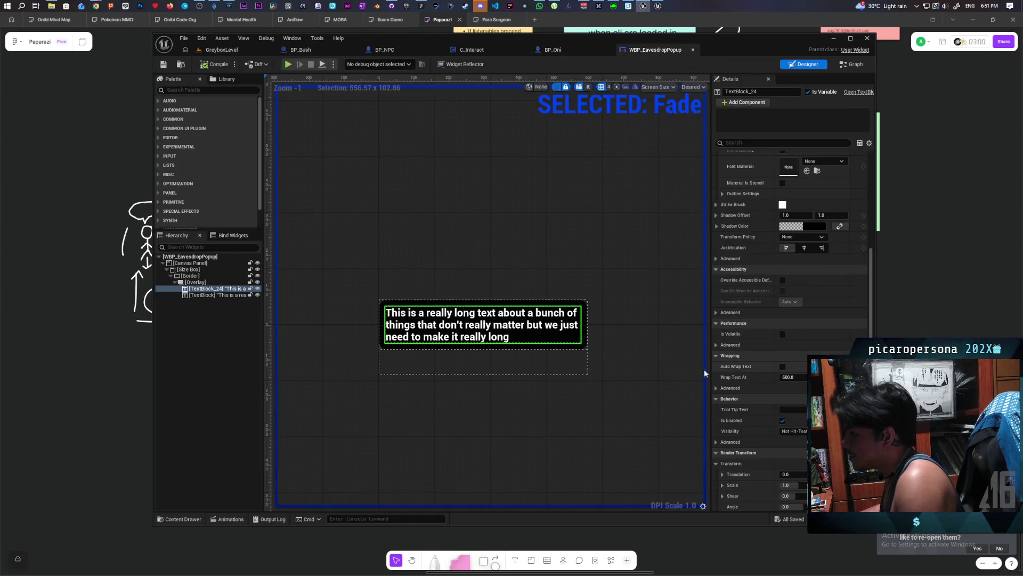
pyautogui.click(224, 295)
pyautogui.click(783, 368)
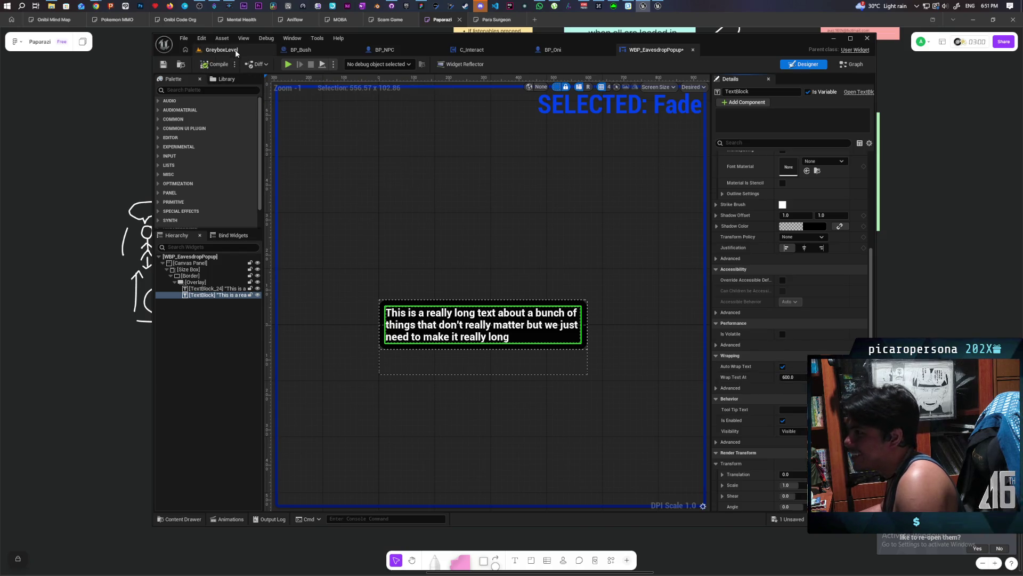
# - Play-test GreyboxLevel, walking into the grass to show the popup, then stop
pyautogui.click(221, 50)
pyautogui.click(347, 64)
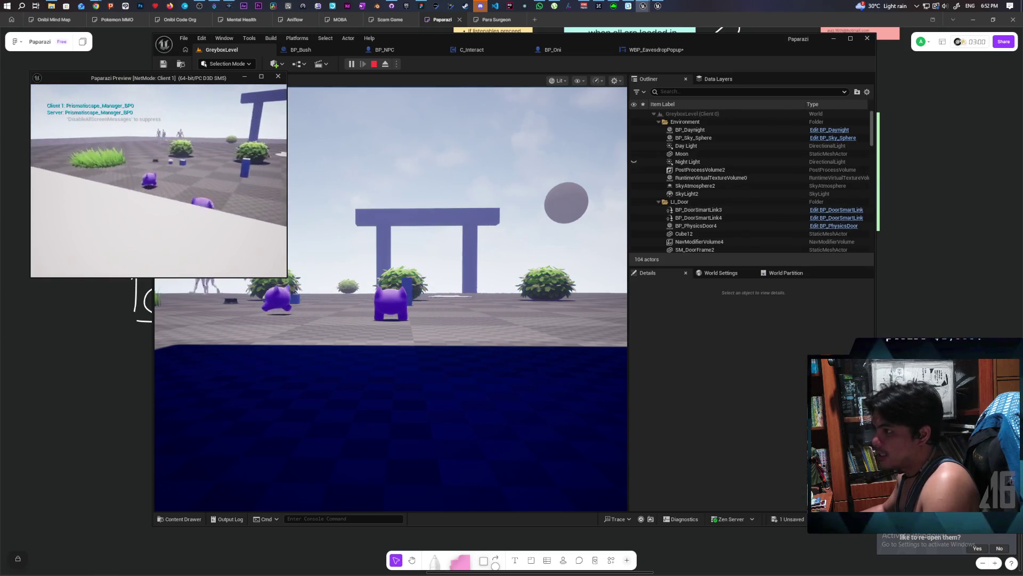
pyautogui.press('w')
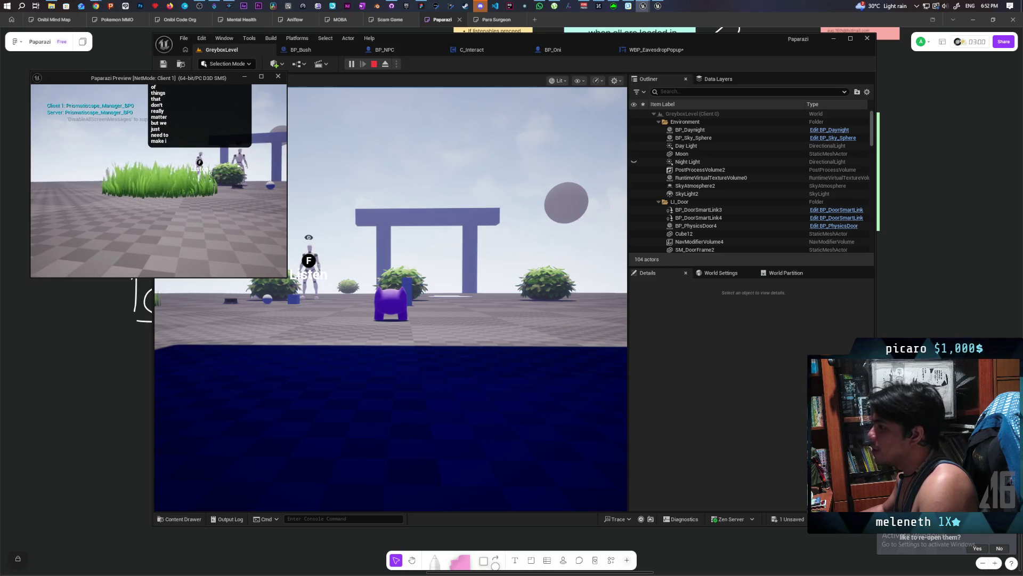
pyautogui.press('Escape')
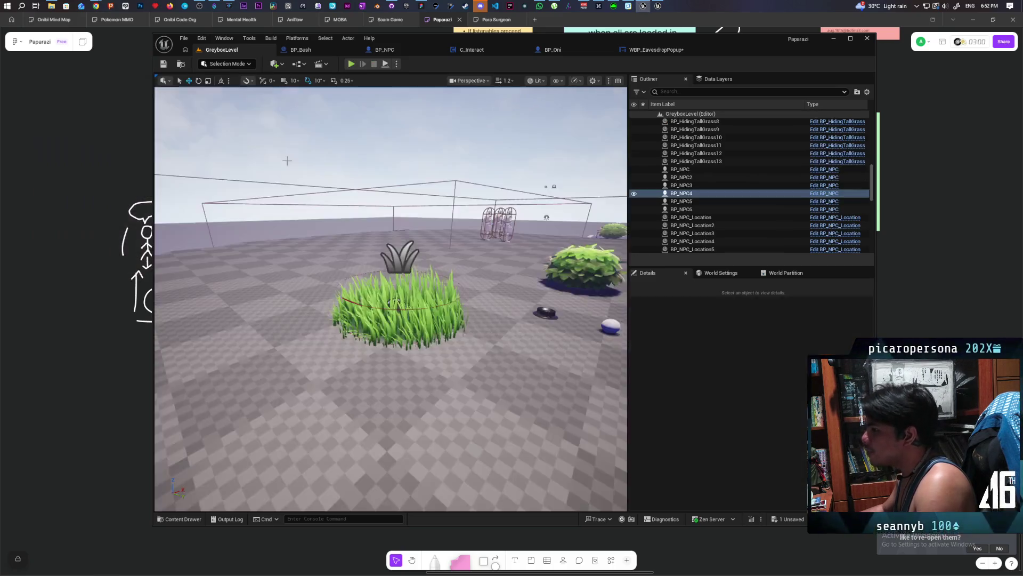
# - Uncheck Auto Wrap Text in WBP_EavesdropPopup and compile the widget
pyautogui.click(672, 52)
pyautogui.click(782, 364)
pyautogui.click(233, 63)
# - Play-test GreyboxLevel around the grass clump to check the popup, then save all changes
pyautogui.click(240, 50)
pyautogui.click(351, 64)
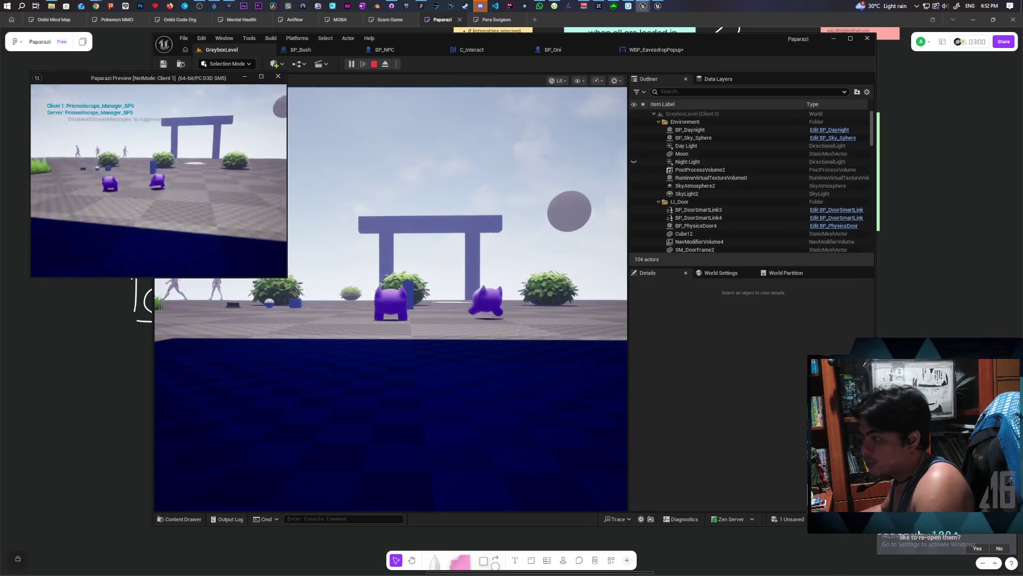
pyautogui.press('w')
pyautogui.press('w')
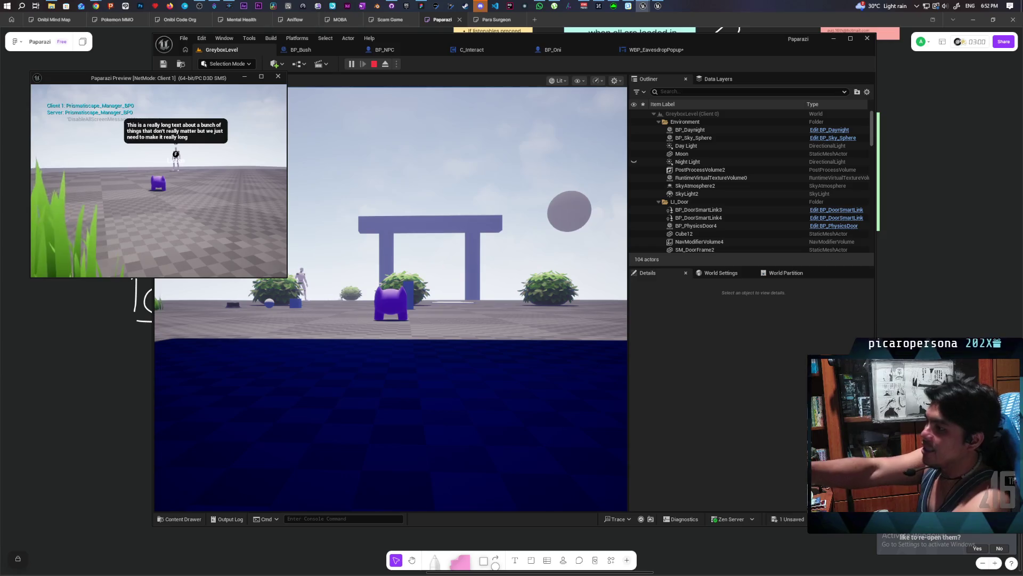
pyautogui.press('a')
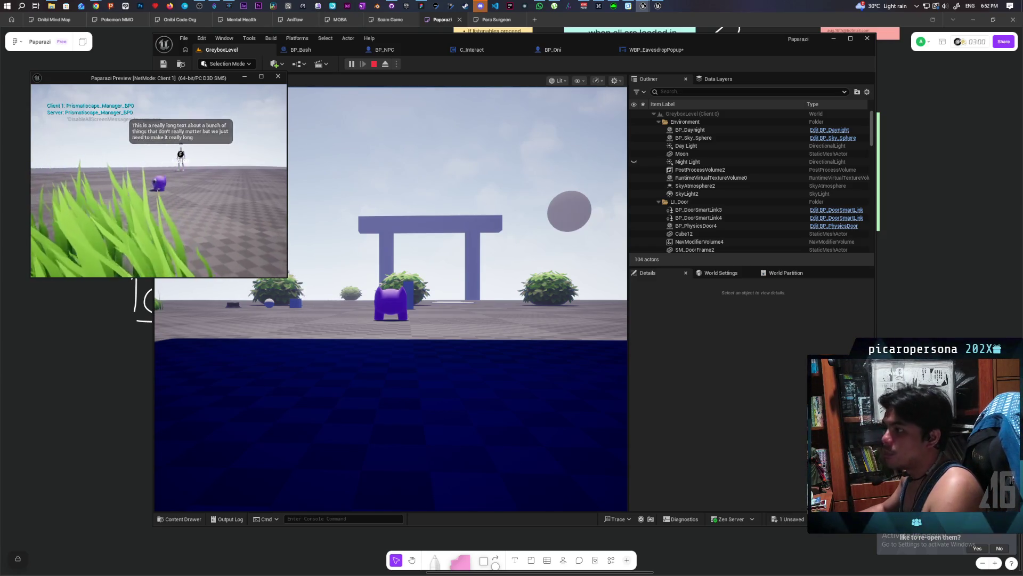
pyautogui.press('s')
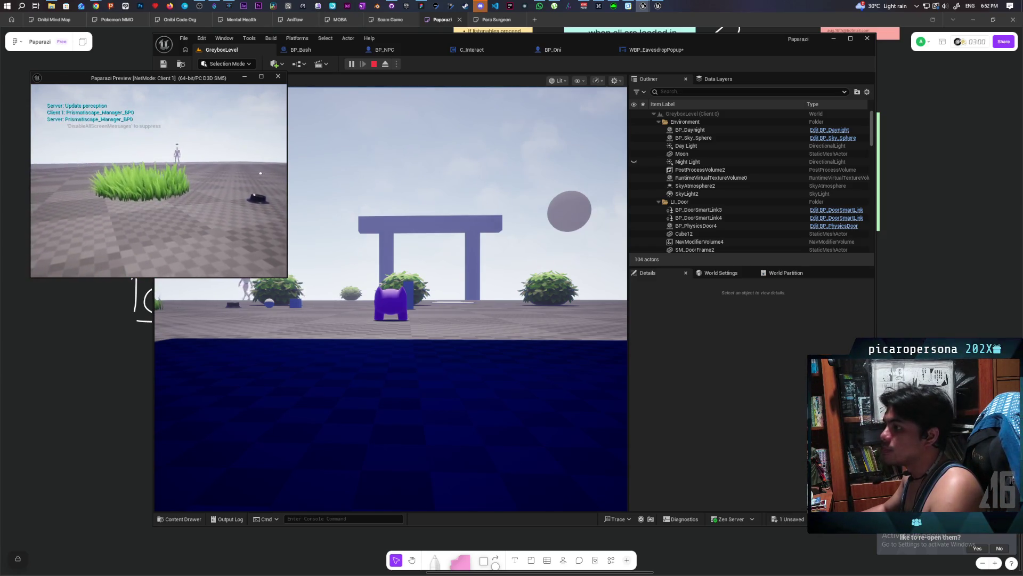
pyautogui.press('s')
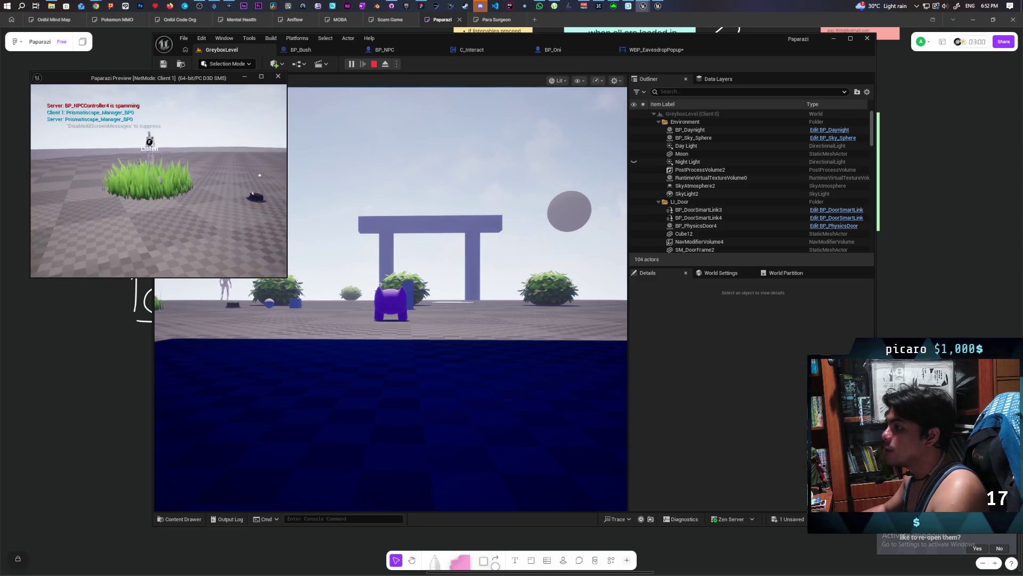
pyautogui.press('w')
pyautogui.press('d')
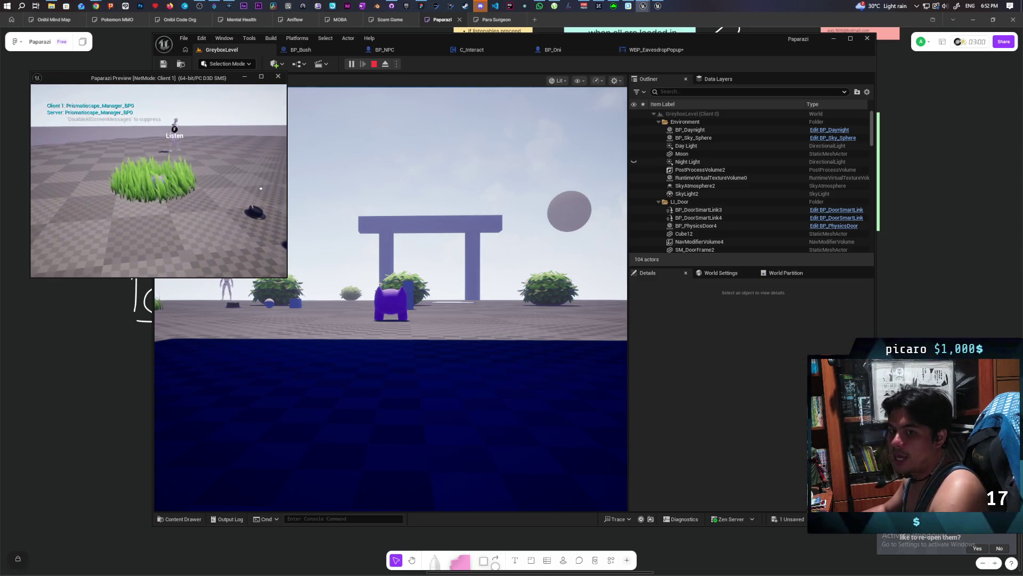
pyautogui.press('a')
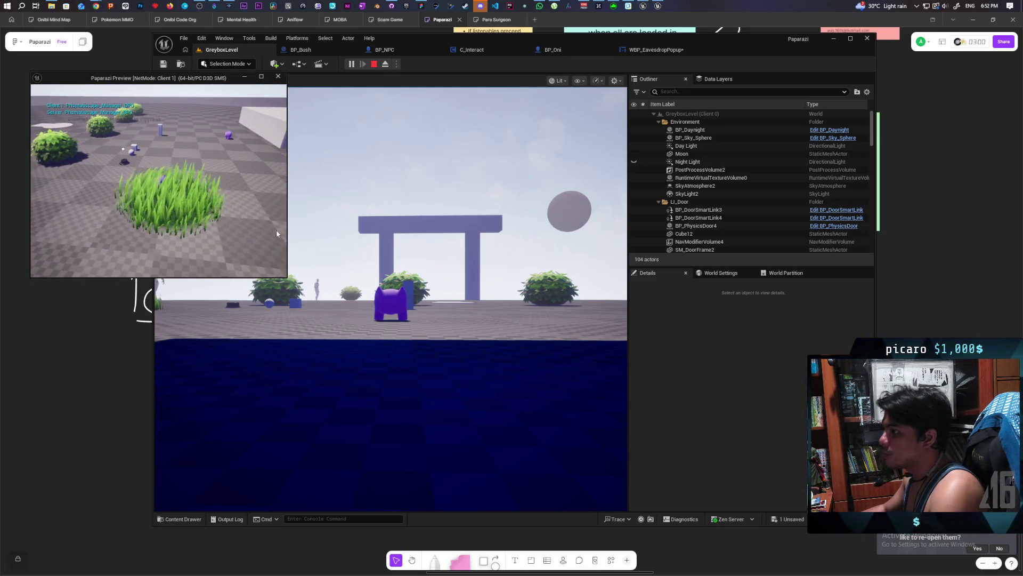
pyautogui.press('Escape')
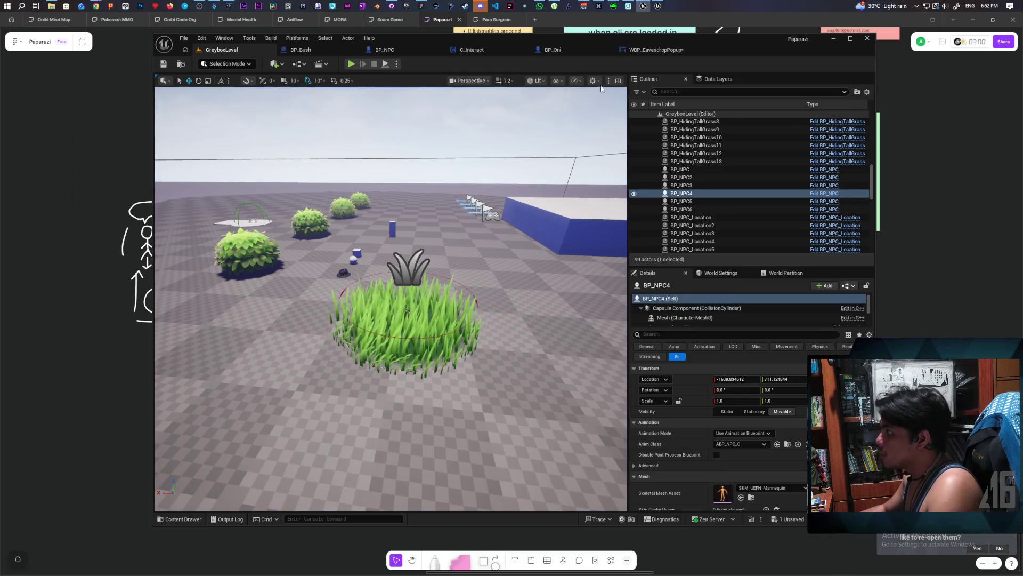
pyautogui.hotkey('ctrl', 'shift', 's')
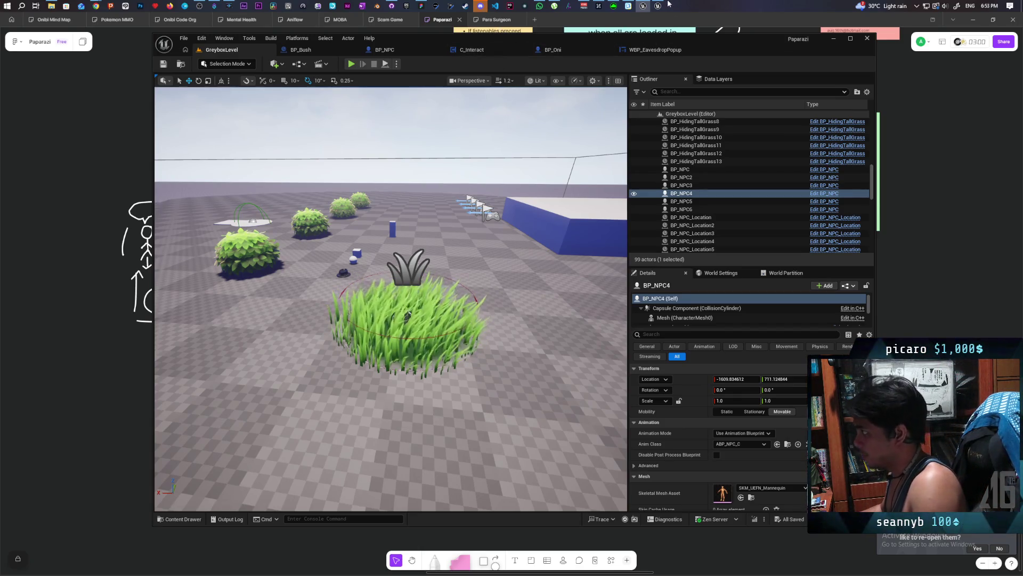
# - Switch to the other Unreal editor window and compile WBP_SpeechBubble
pyautogui.click(664, 5)
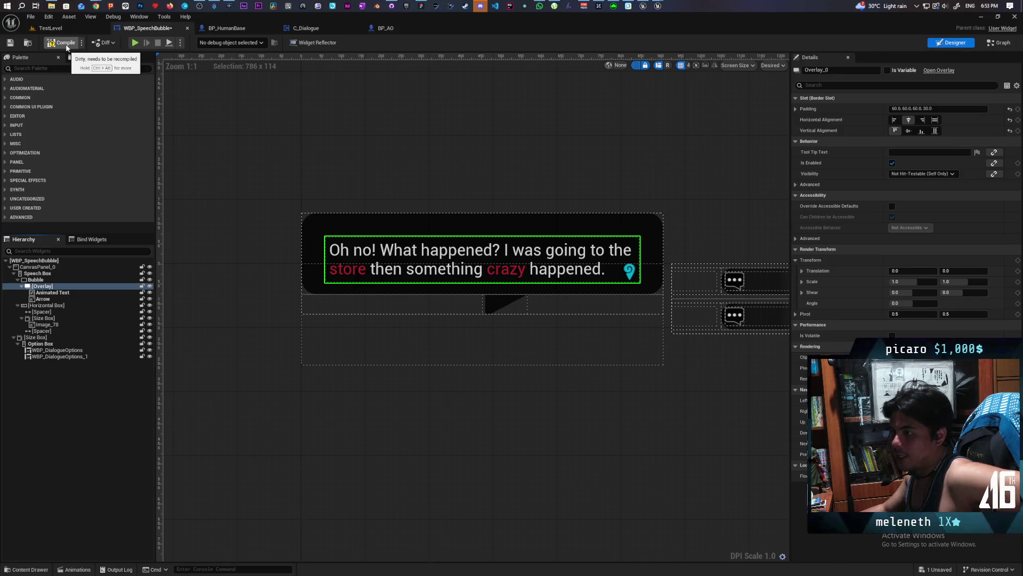
pyautogui.click(65, 44)
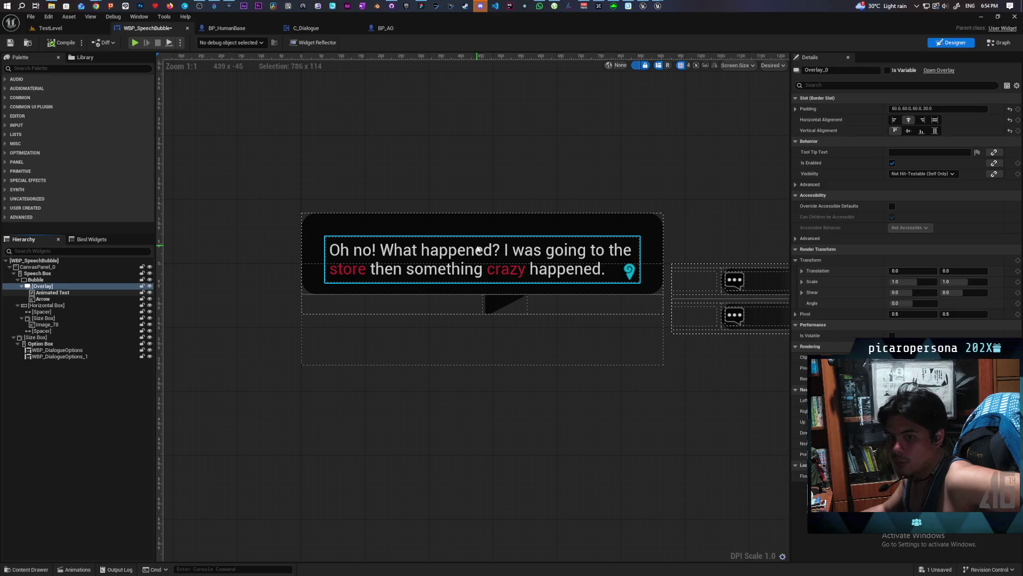
# - Search Google for 'ruby texture' in a new browser tab
pyautogui.moveTo(96, 6)
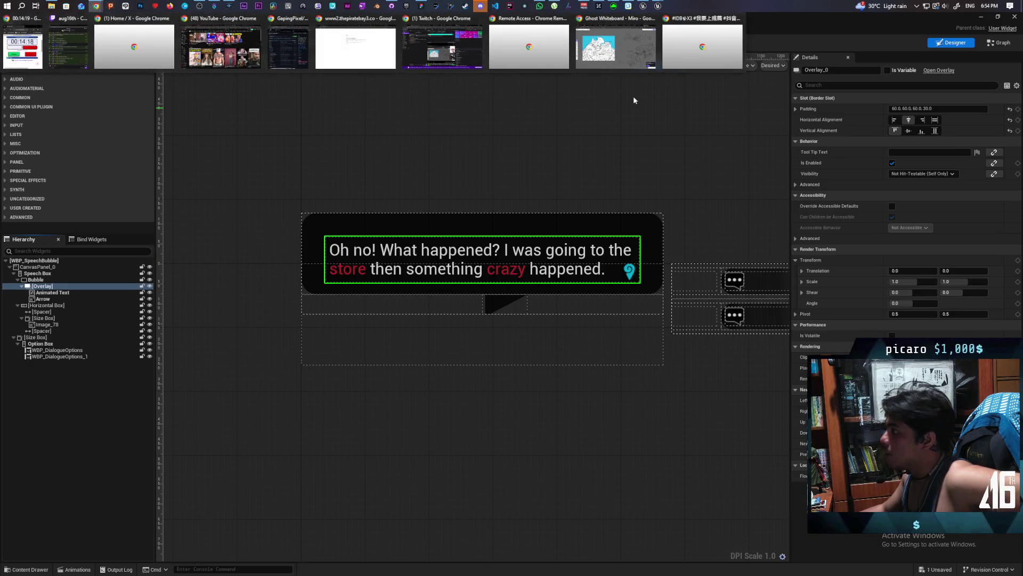
pyautogui.click(629, 59)
pyautogui.click(938, 21)
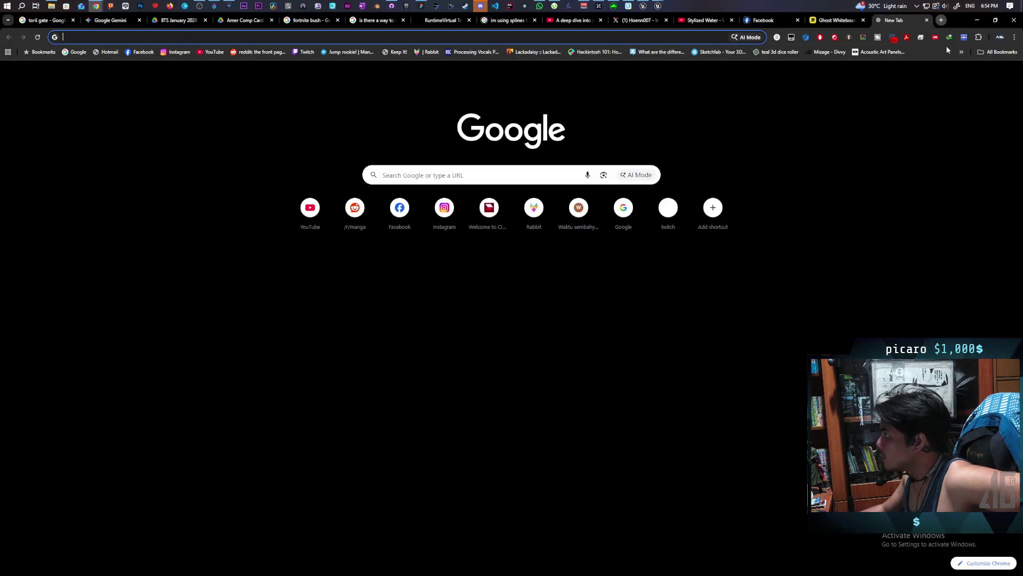
pyautogui.write('ruby')
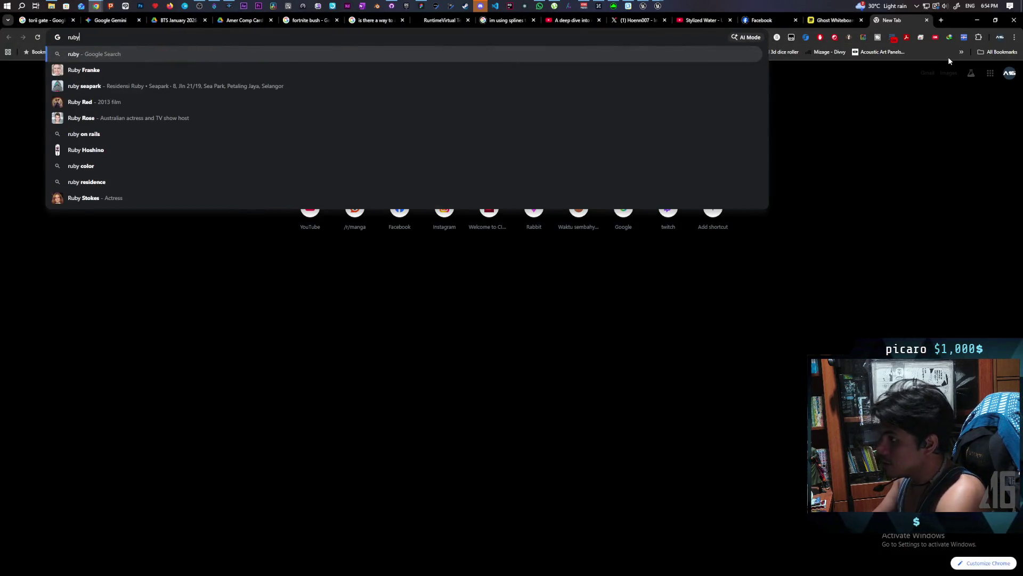
pyautogui.write(' texture')
pyautogui.press('Return')
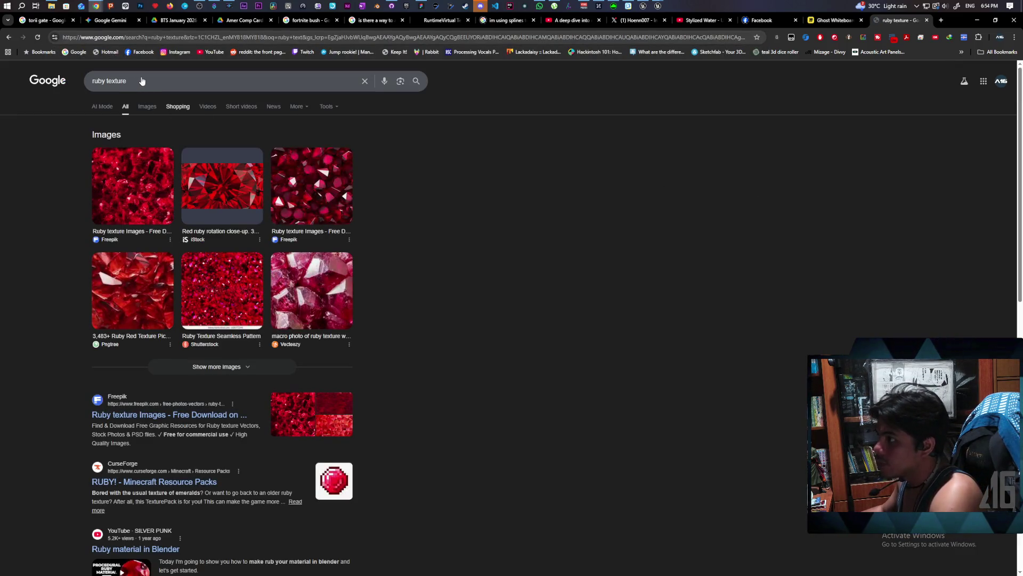
# - Shorten the query to 'ruby tex' and show image results
pyautogui.click(157, 86)
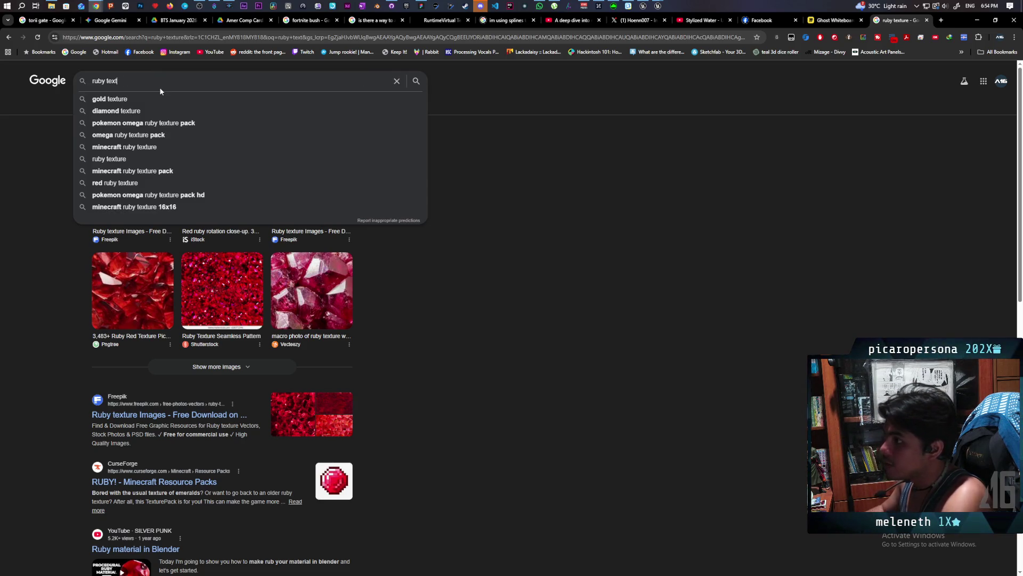
pyautogui.press('BackSpace')
pyautogui.press('Return')
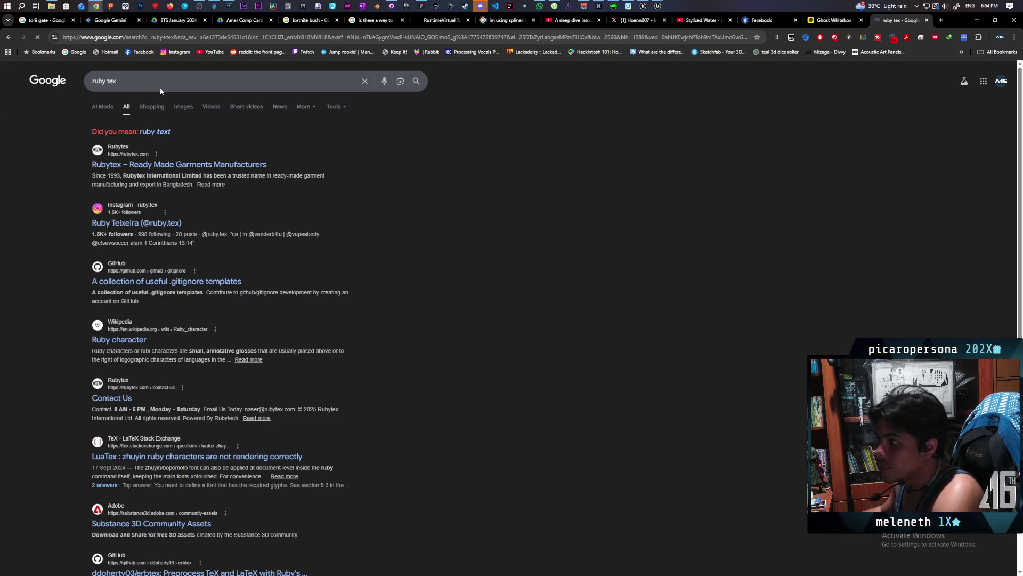
pyautogui.click(181, 110)
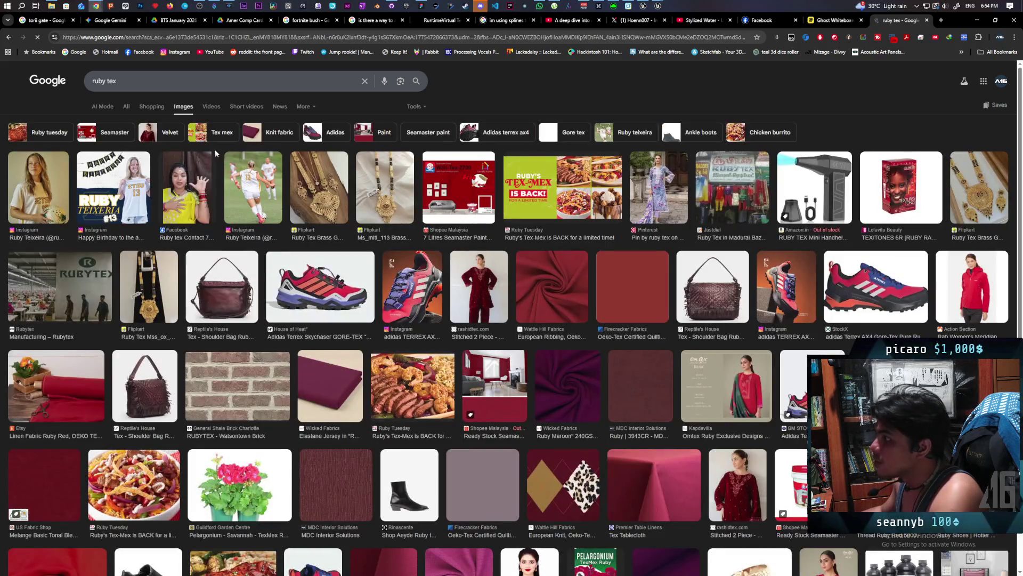
# - Refine the image search to 'ruby tex japanese' and preview the 振り仮名 ruby example
pyautogui.click(143, 84)
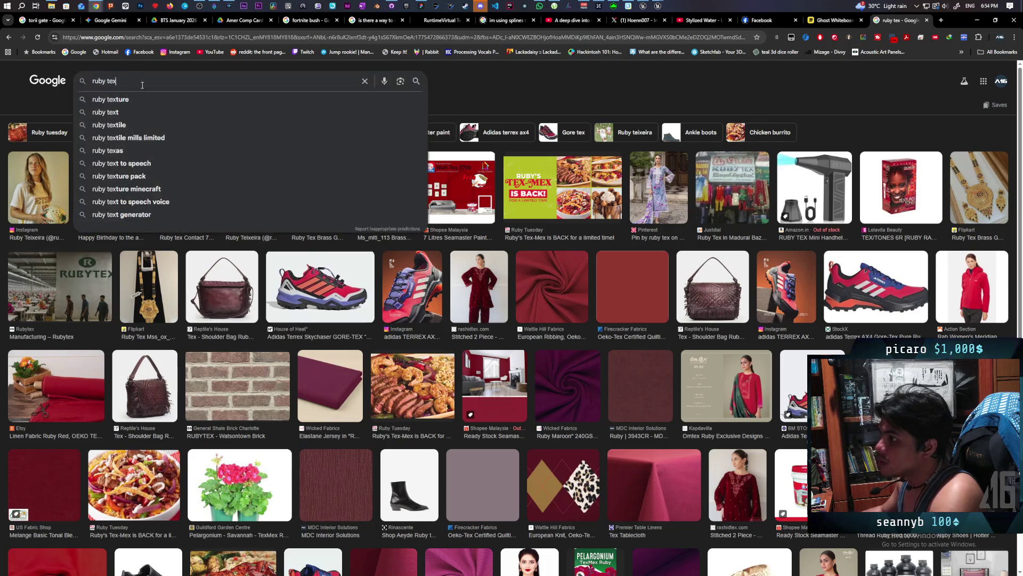
pyautogui.write(' j')
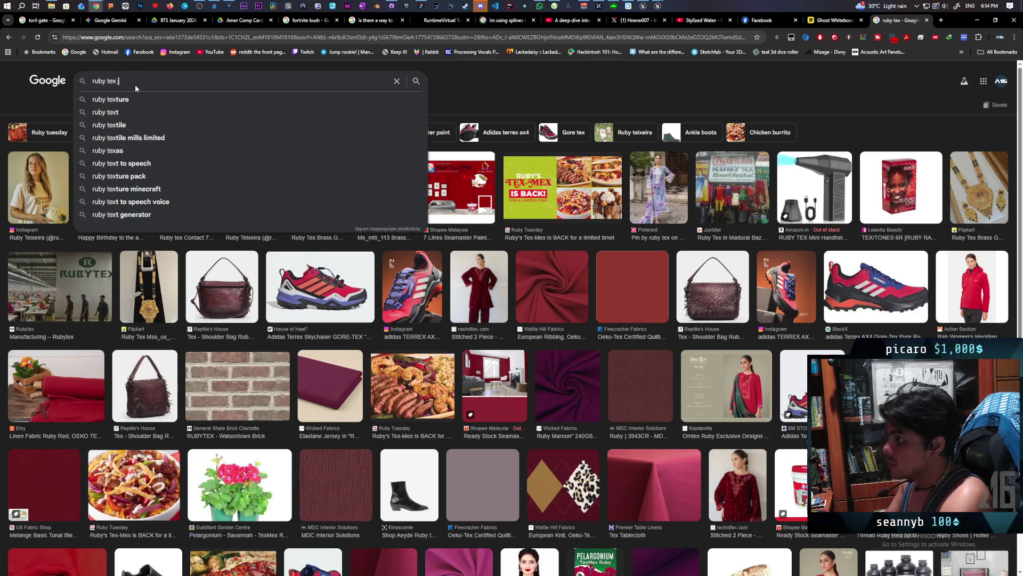
pyautogui.write('apanese')
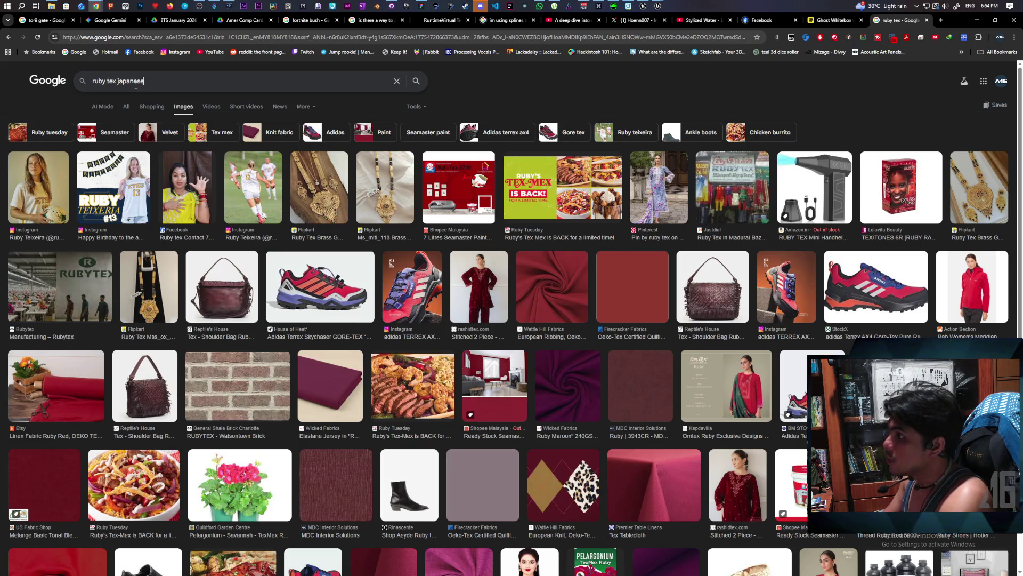
pyautogui.press('Return')
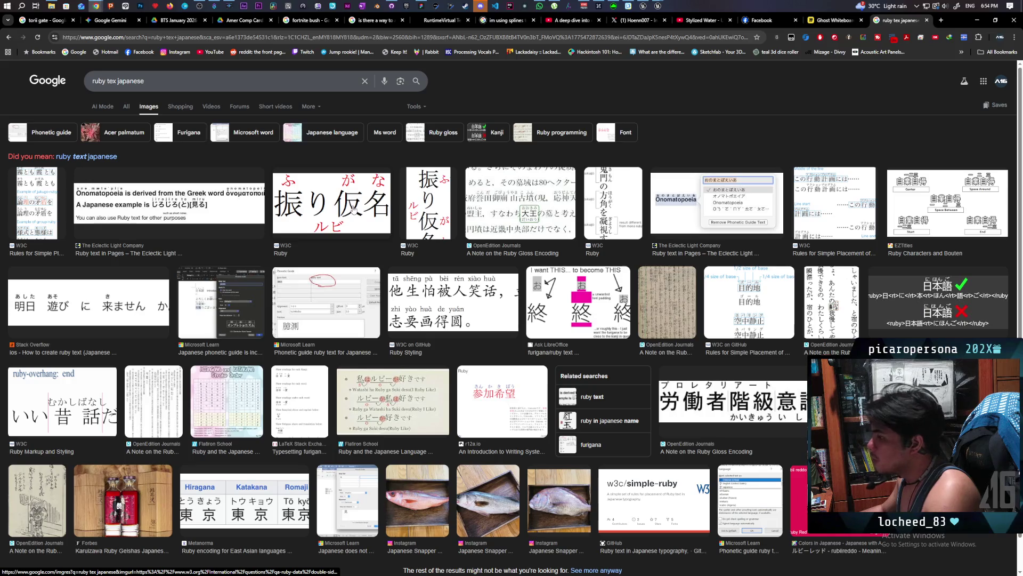
pyautogui.click(354, 210)
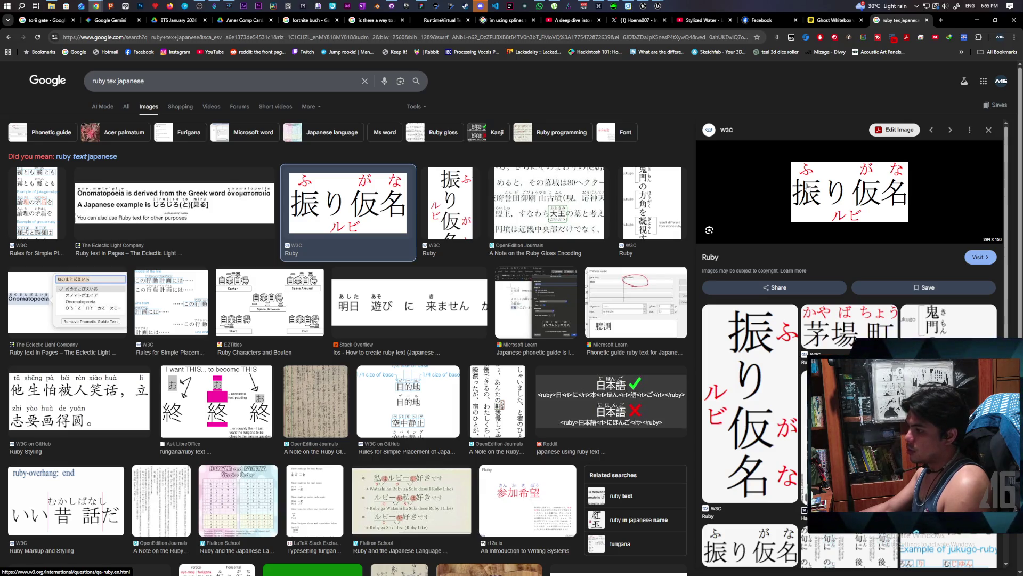
# - Preview the Reddit ruby-text example, then minimize Chrome to reveal the WBP_SpeechBubble designer
pyautogui.click(611, 405)
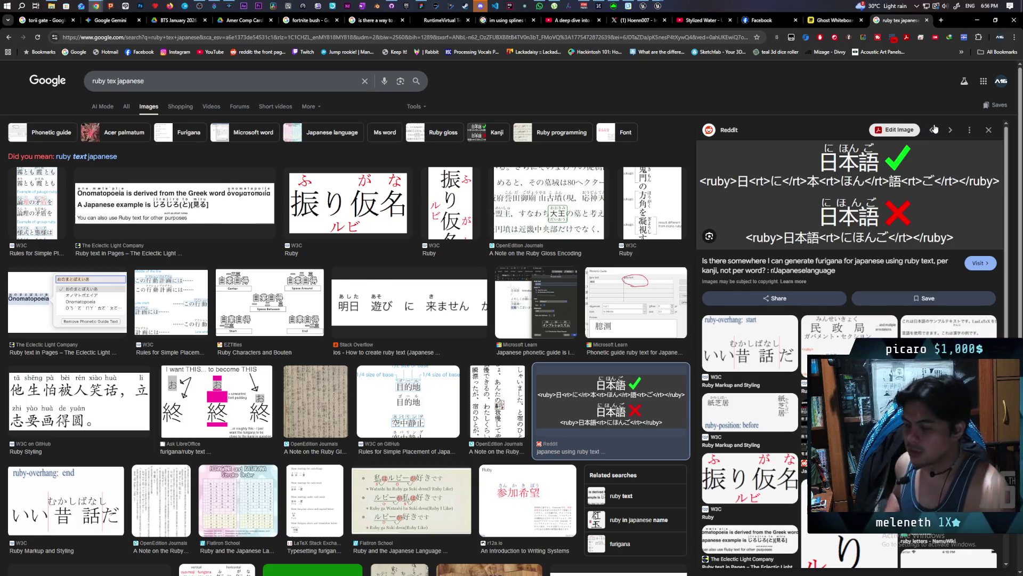
pyautogui.click(977, 22)
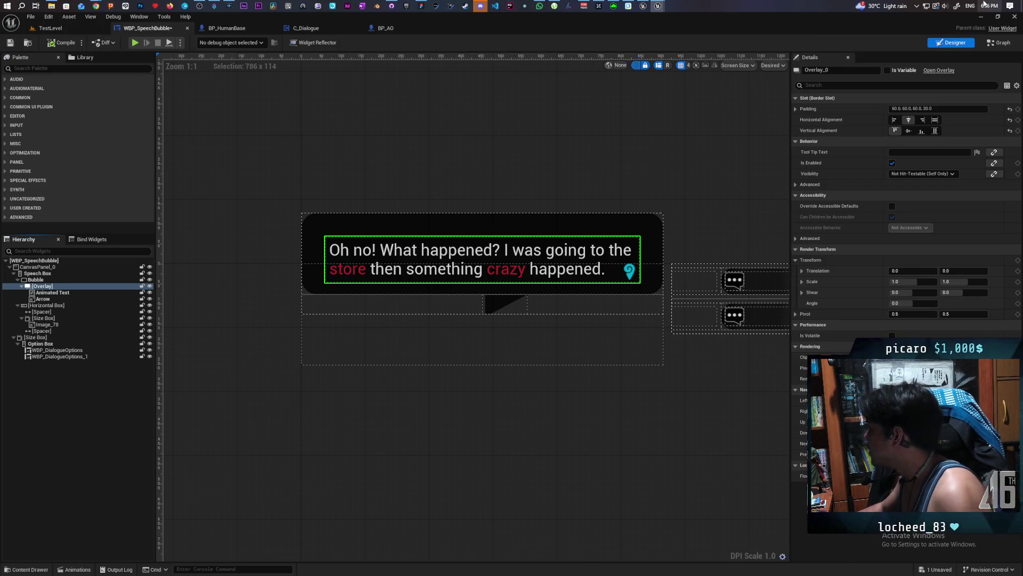
# - Bring the Chrome window showing the YouTube home page in front of Unreal
pyautogui.moveTo(985, 3)
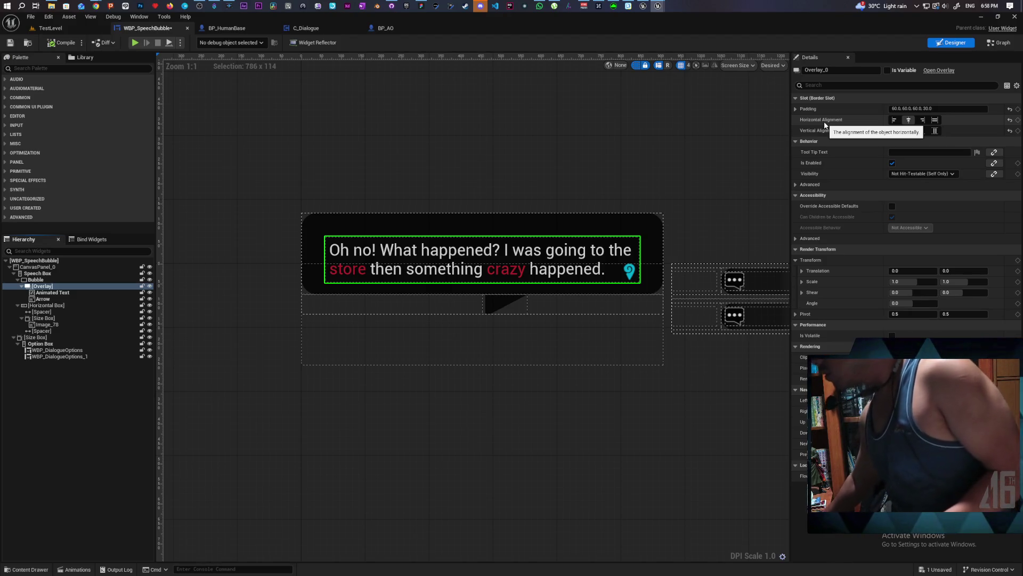
pyautogui.moveTo(95, 7)
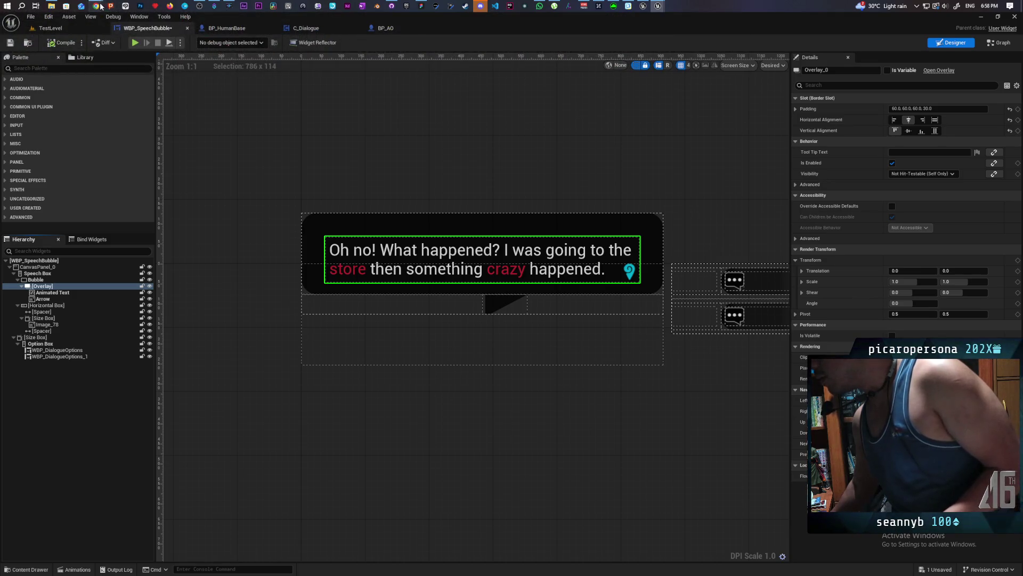
pyautogui.click(239, 54)
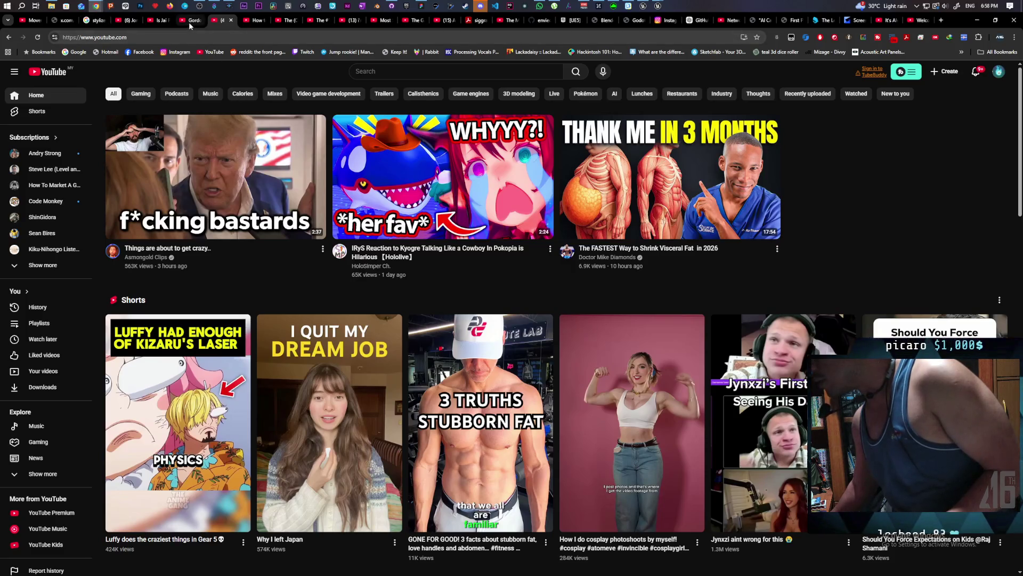
# - Switch to the Gordon Ramsay Uncharted mega episode tab and show its player controls
pyautogui.click(188, 21)
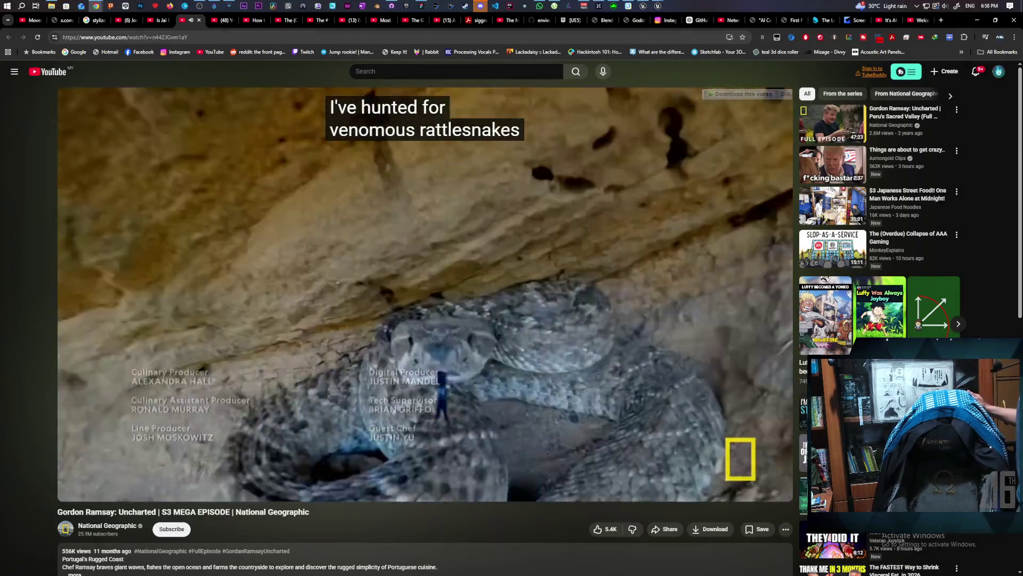
pyautogui.click(495, 263)
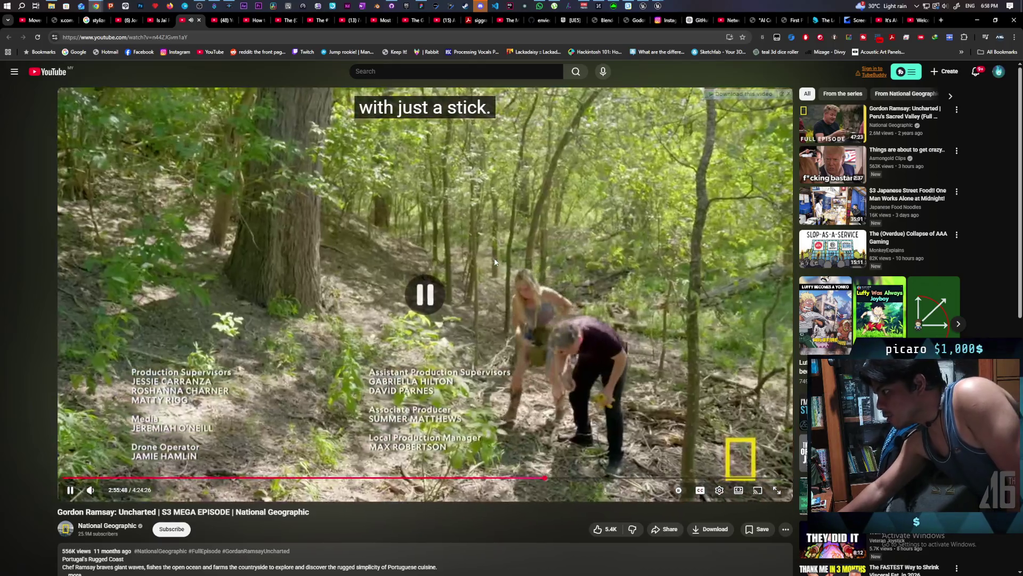
# - Hide the YouTube window and bring back the 'ruby tex japanese' Google Images window, un-maximized
pyautogui.click(975, 22)
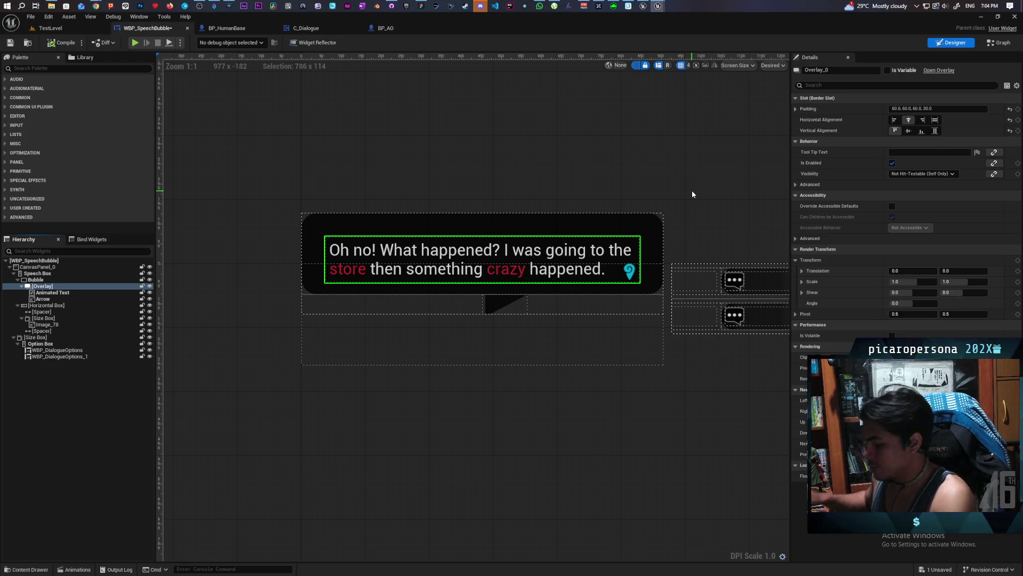
pyautogui.moveTo(101, 6)
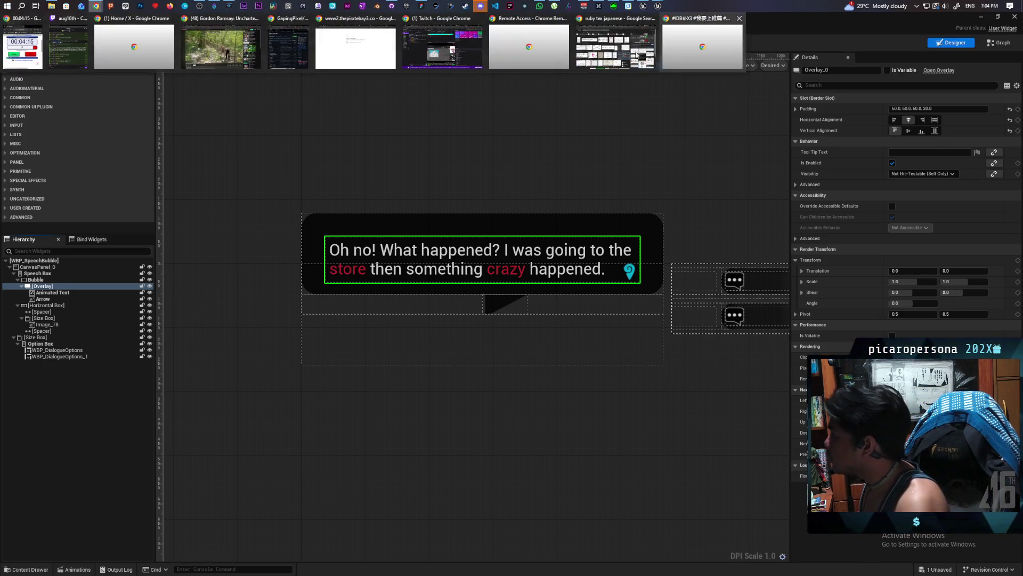
pyautogui.click(616, 40)
pyautogui.click(995, 19)
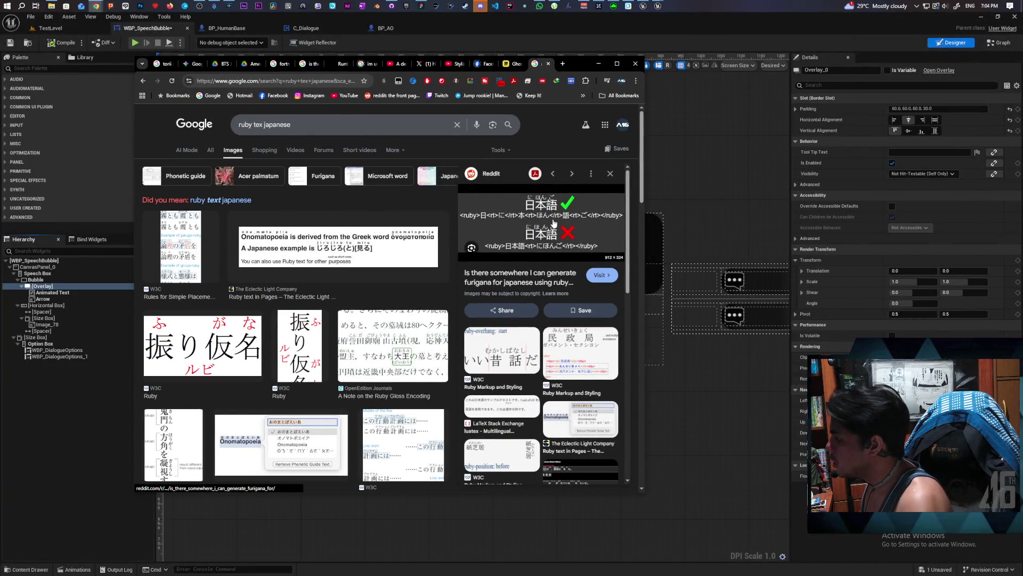
# - Open the r/japaneselanguage Reddit post about generating furigana per kanji with ruby text
pyautogui.click(568, 208)
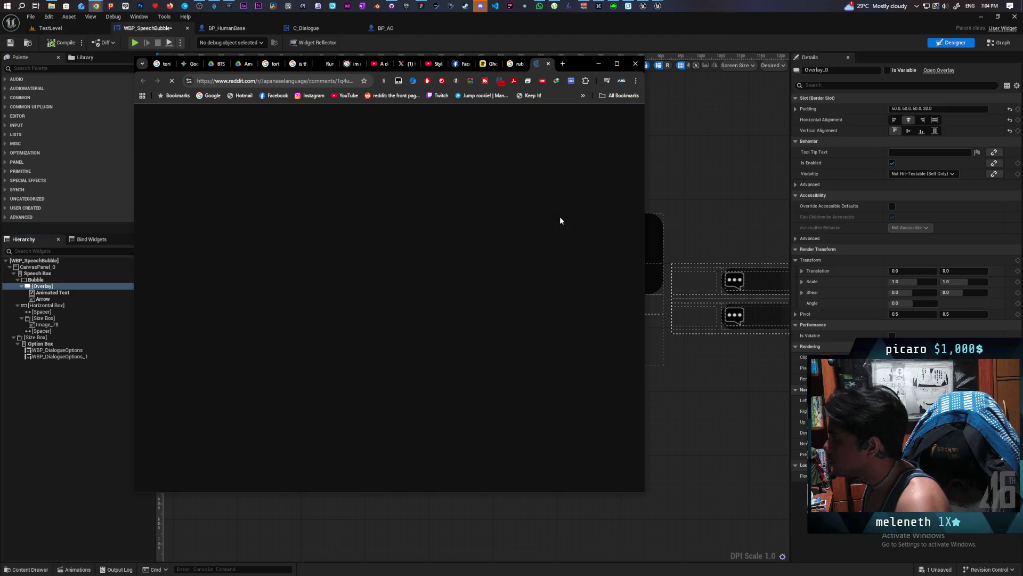